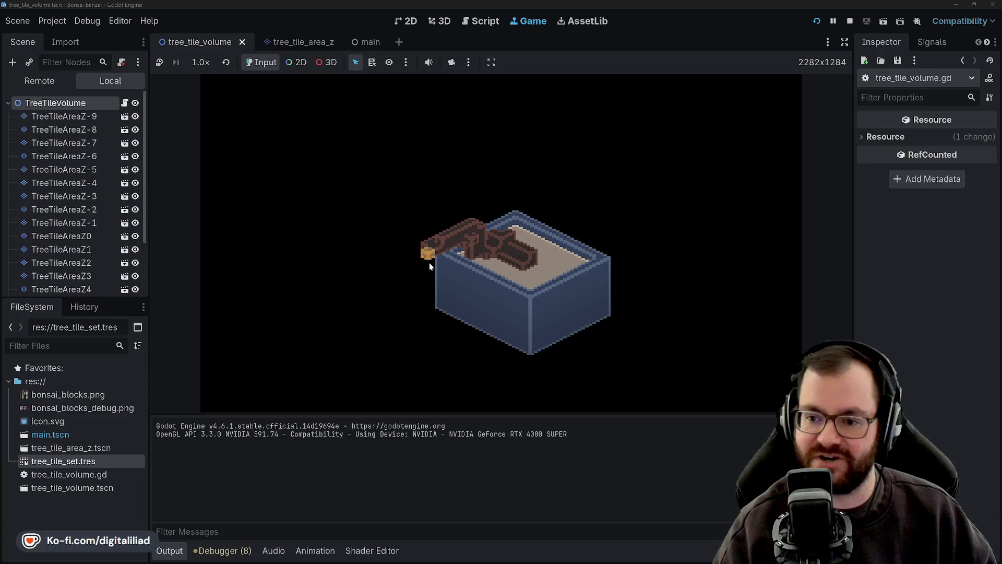
- Regenerate the bonsai about eighteen times in the game view, comparing trunk shapes and pot sizes
click(477, 272)
click(499, 304)
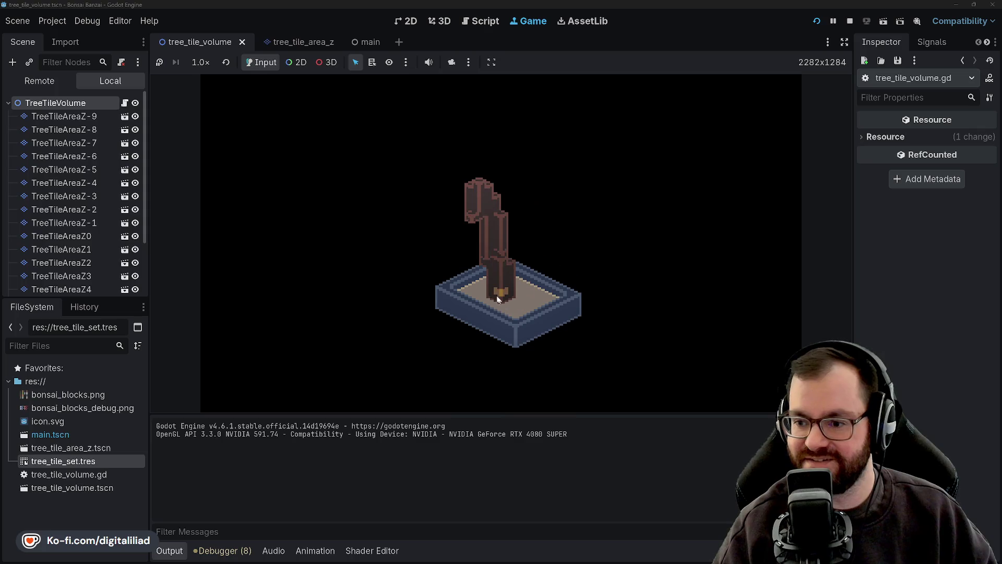
click(500, 306)
click(506, 315)
click(506, 314)
click(506, 311)
click(506, 310)
click(505, 309)
click(488, 249)
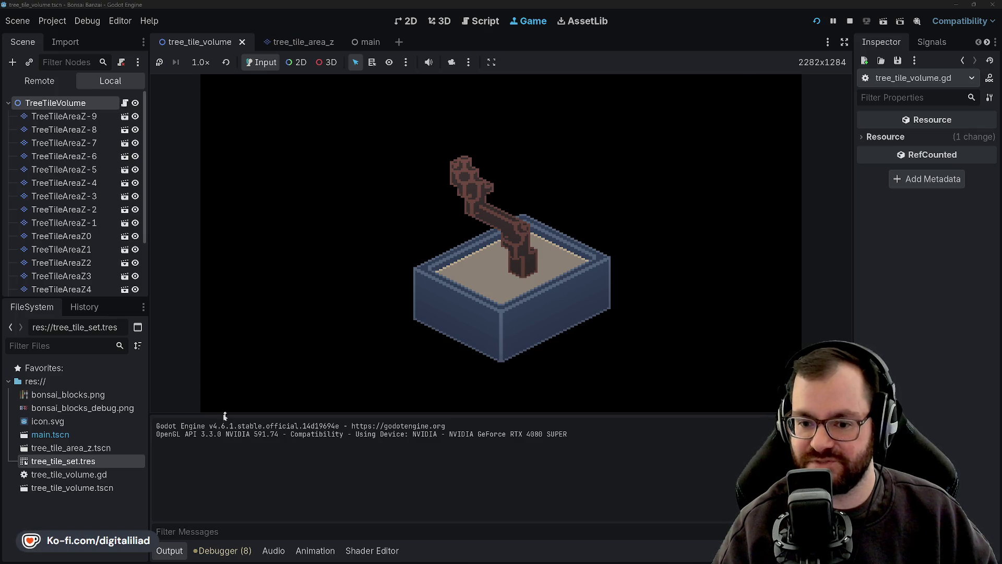
click(577, 261)
click(620, 214)
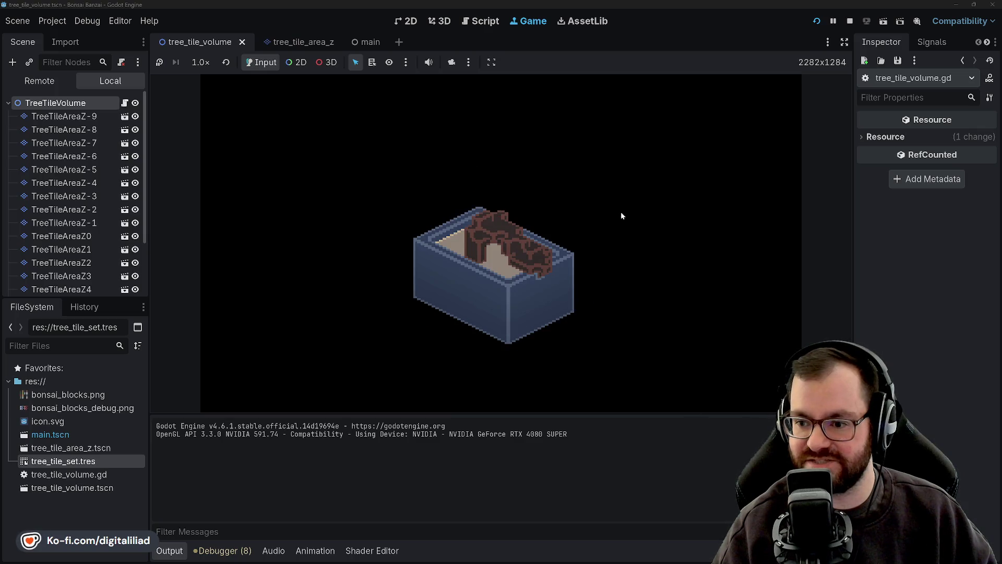
click(620, 210)
click(617, 204)
click(616, 201)
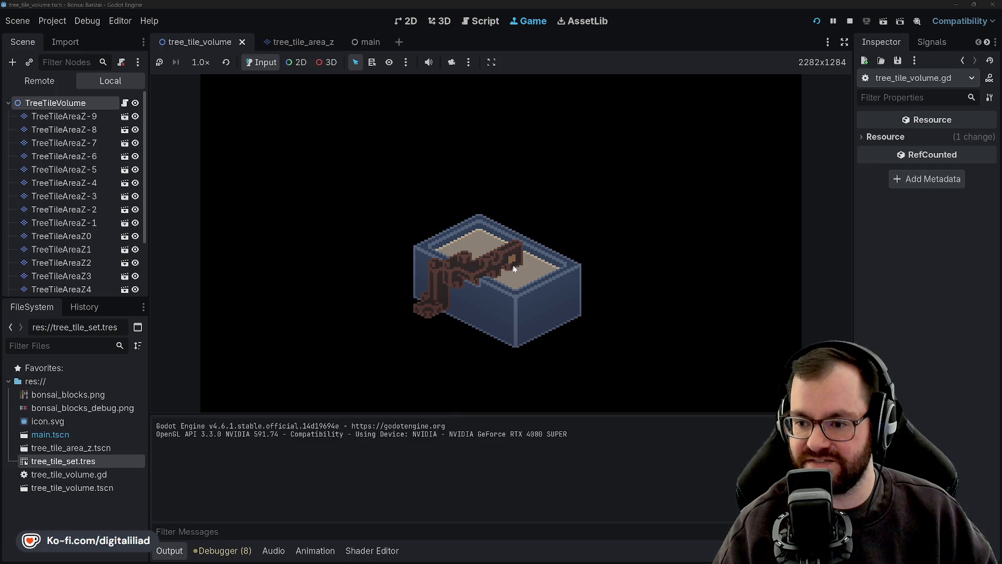
click(477, 290)
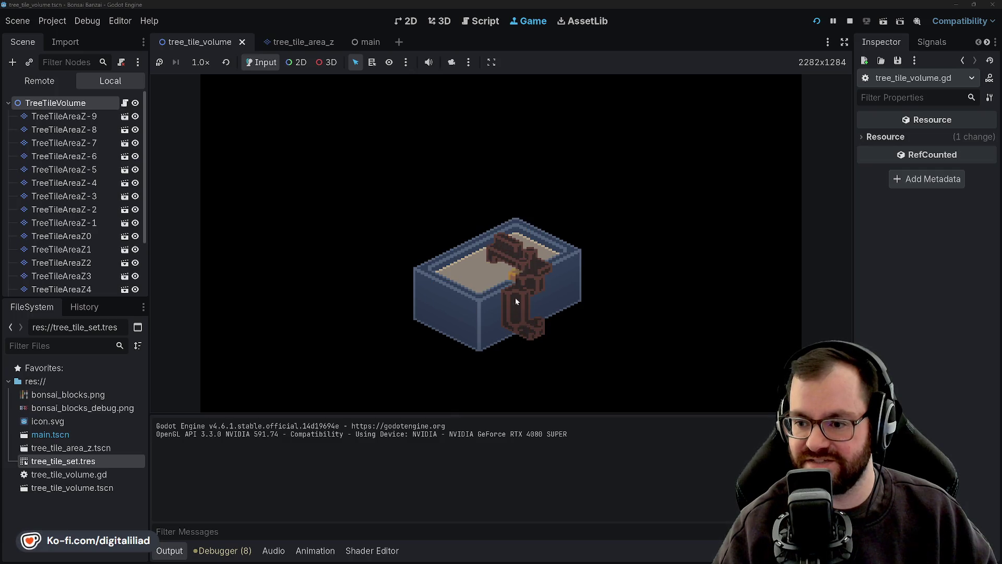
click(559, 315)
click(546, 264)
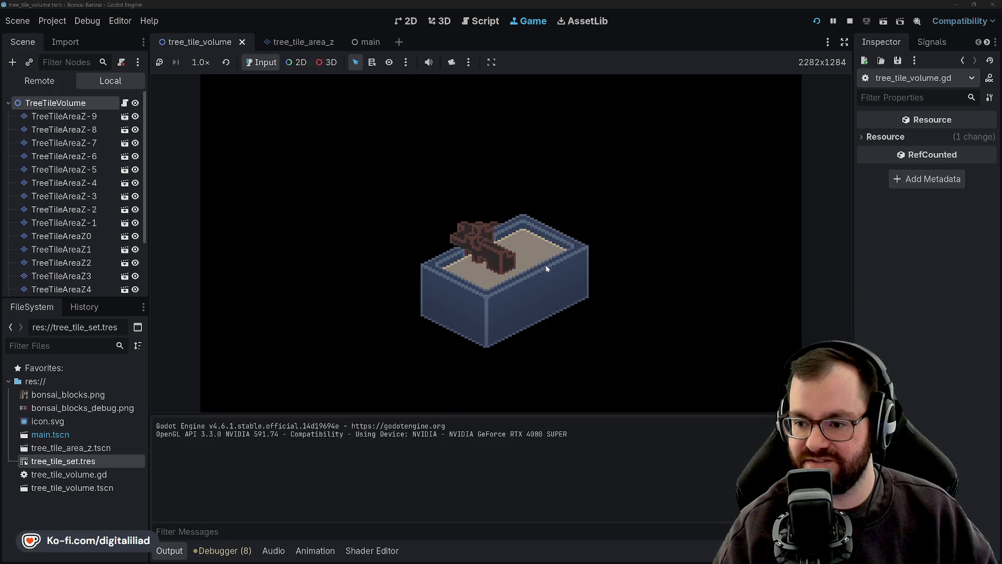
click(546, 264)
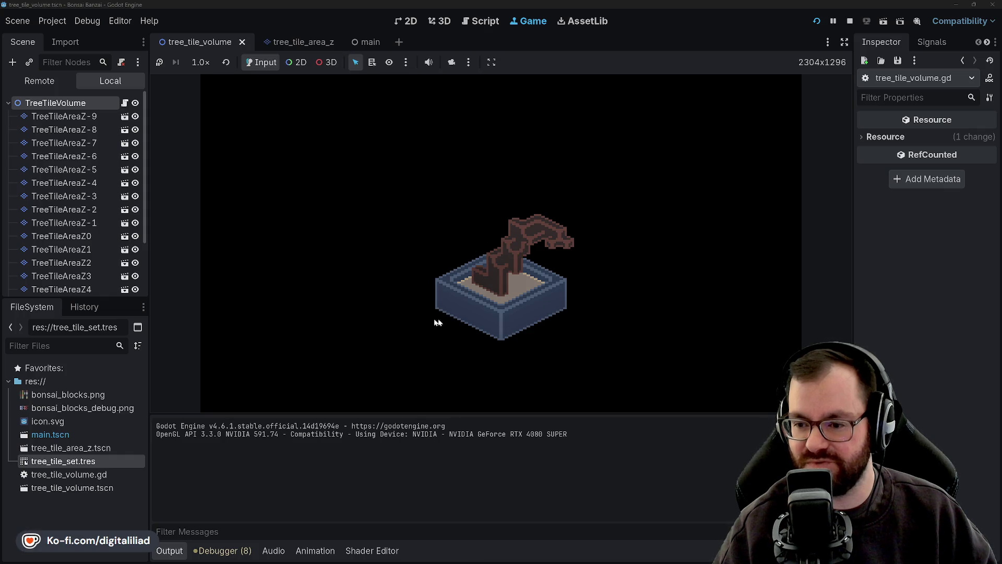
- Regenerate the bonsai some thirty times, ending on an upright trunk in a shallow blue tray
click(502, 345)
click(496, 318)
click(535, 358)
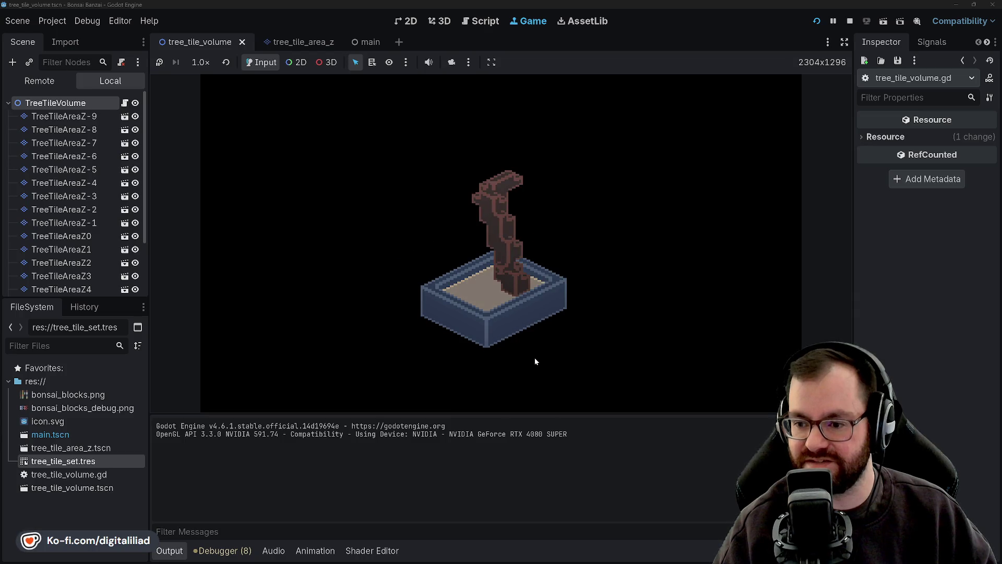
click(534, 356)
click(531, 349)
click(531, 347)
click(529, 345)
click(528, 345)
click(528, 344)
click(529, 344)
click(529, 346)
click(529, 346)
click(529, 346)
click(529, 346)
click(529, 346)
click(529, 346)
click(529, 346)
click(527, 345)
click(526, 344)
click(526, 344)
click(525, 344)
click(526, 344)
click(525, 343)
click(525, 344)
click(526, 343)
click(526, 343)
click(525, 343)
click(526, 343)
click(526, 343)
click(526, 343)
click(525, 343)
click(526, 343)
click(525, 343)
click(525, 343)
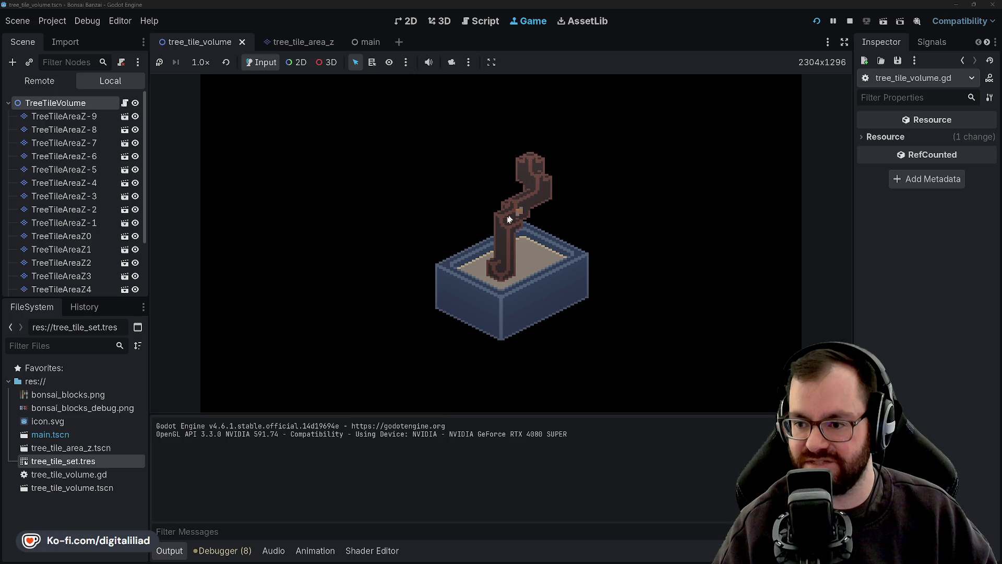
click(525, 259)
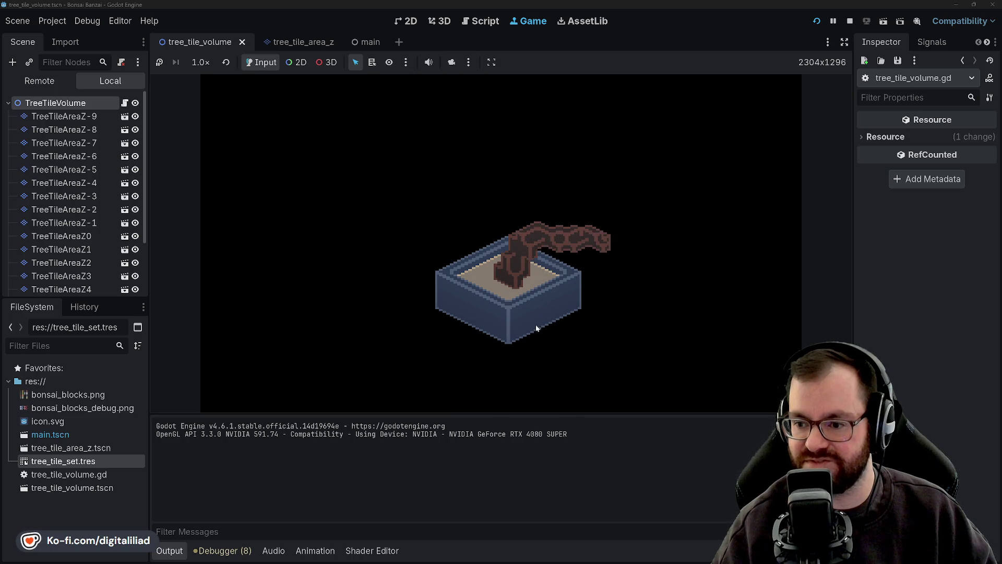
click(529, 306)
click(529, 307)
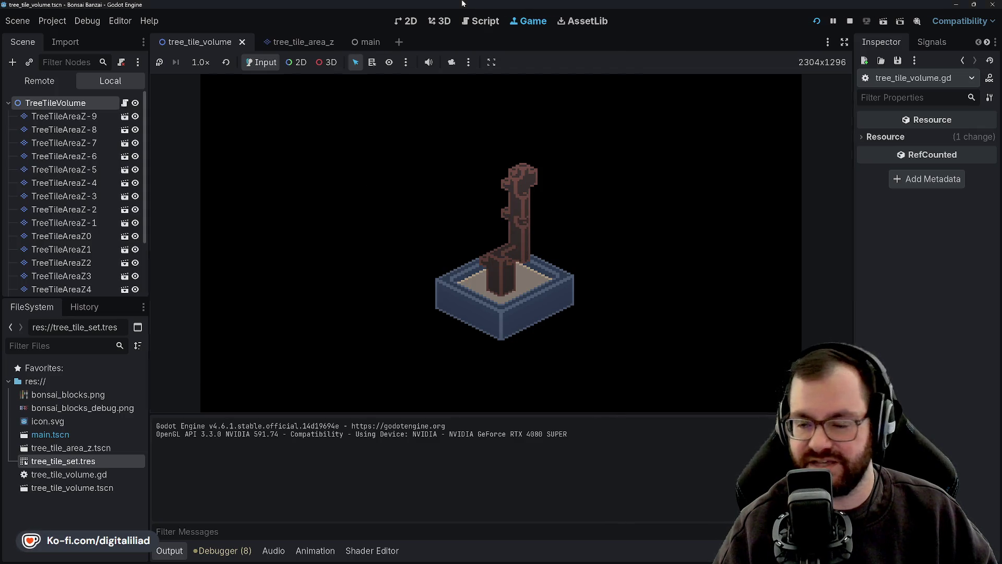
- Stop the game and return to tree_tile_volume.gd at the tray-generation comment
click(850, 21)
click(517, 152)
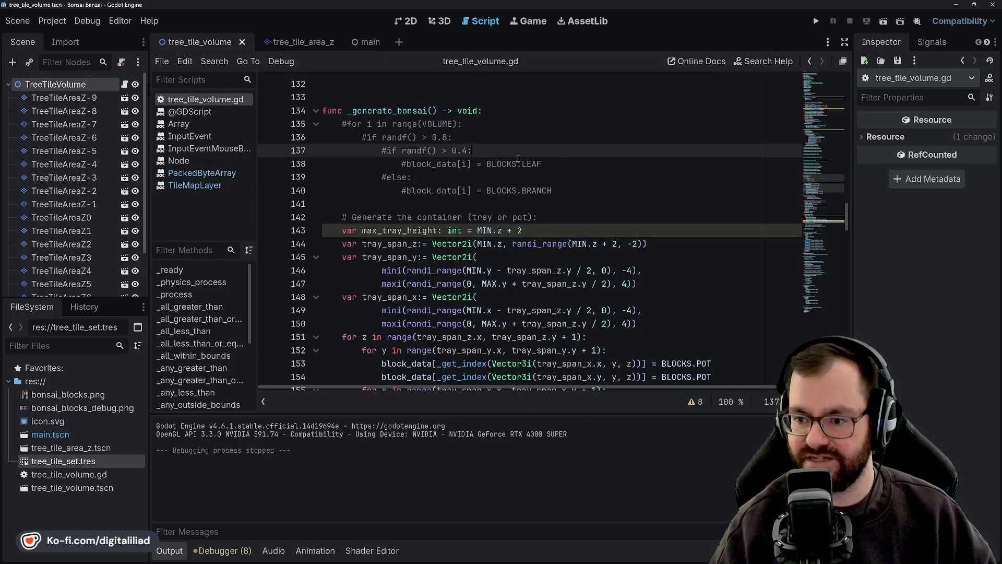
key(Down)
key(Down)
key(Down)
click(543, 217)
- Step through the tray y and x span definitions on lines 142–150
click(546, 260)
key(Up)
key(Up)
key(Up)
key(Down)
key(Down)
key(Down)
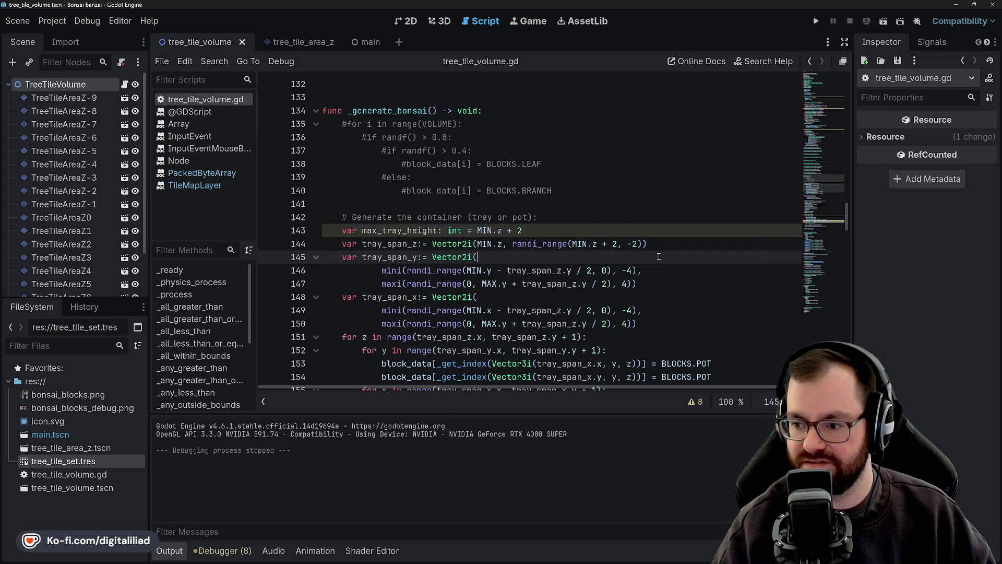
click(654, 310)
key(Down)
key(Down)
key(Down)
key(Up)
key(Up)
key(Up)
key(Up)
key(Up)
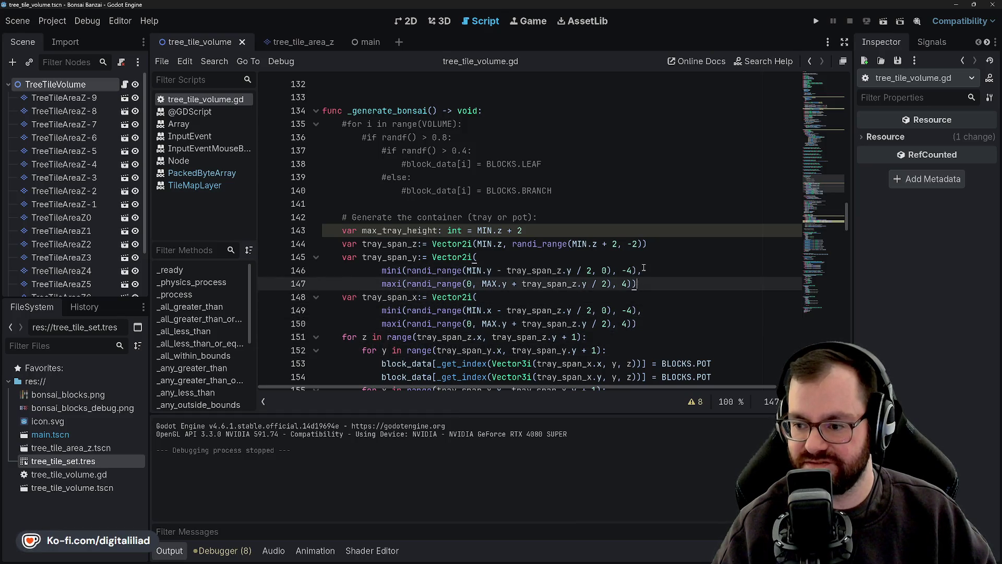
scroll(632, 270, down, 2)
key(Down)
key(Down)
key(Down)
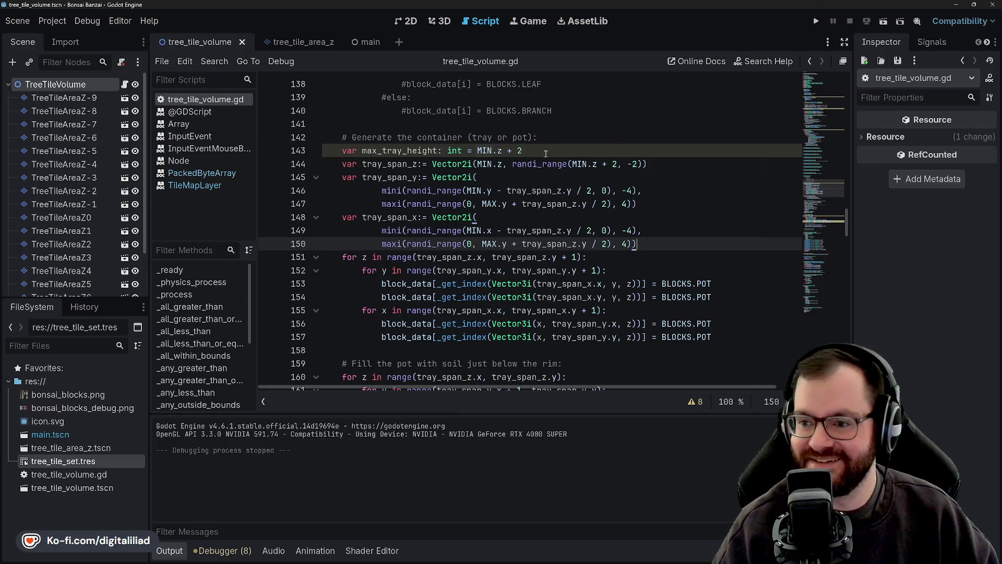
- Change max_tray_height on line 143 to abs(MIN.z) - 2 and save the script
key(Up)
key(Up)
key(Up)
key(Down)
key(Down)
key(Up)
key(Up)
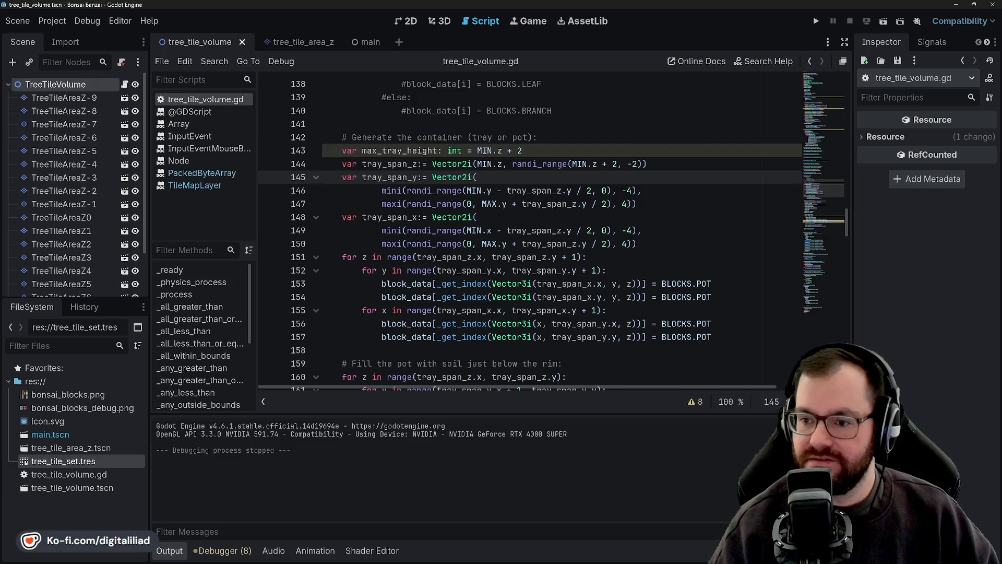
key(Up)
key(Up)
key(Up)
click(476, 151)
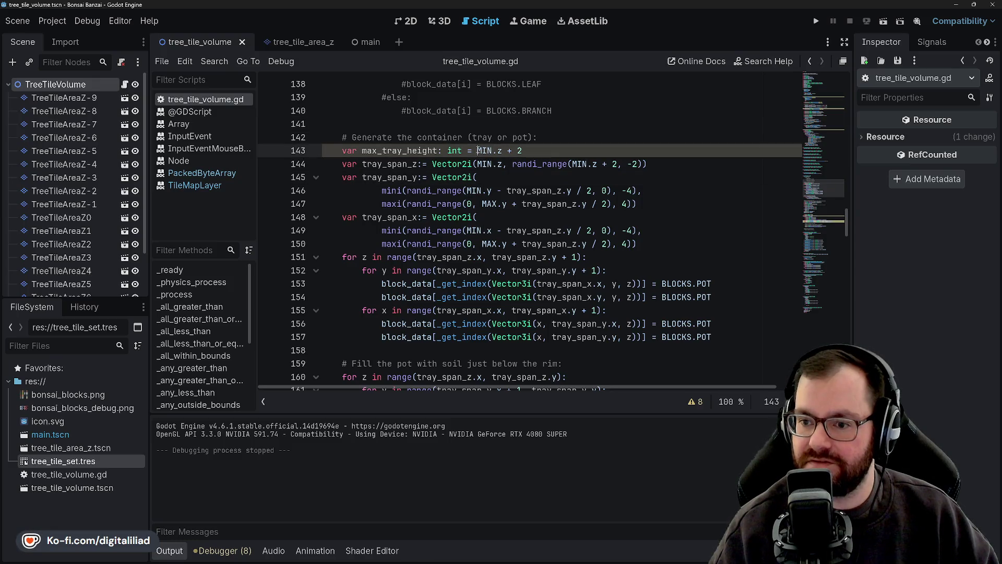
text(abs(MIN.z)
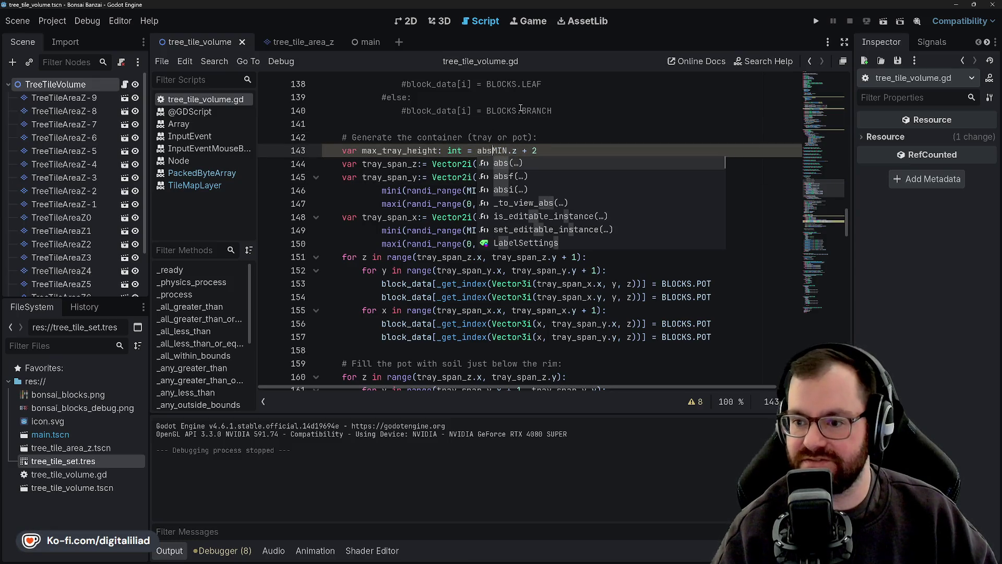
text() )
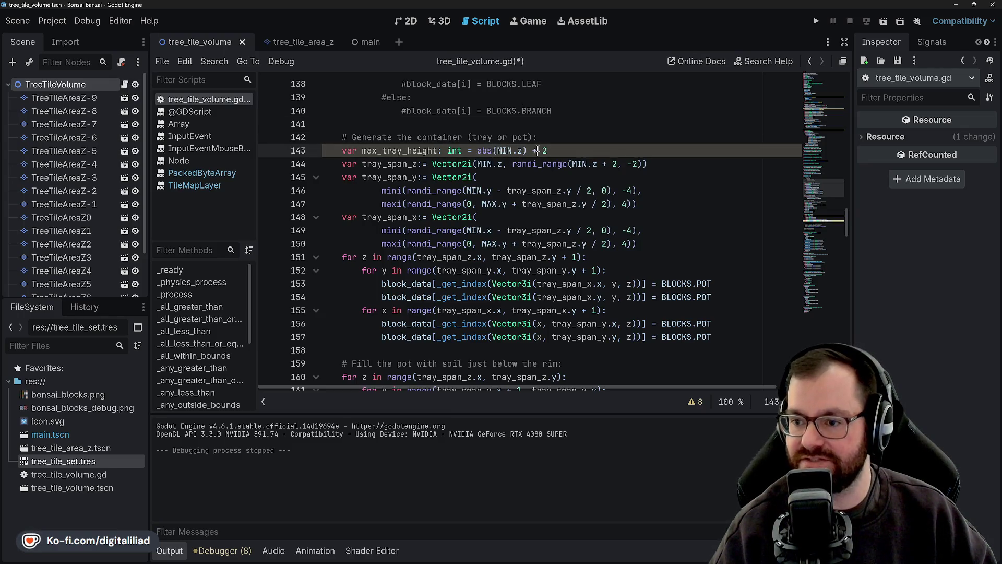
text(-)
key(End)
key(ctrl+s)
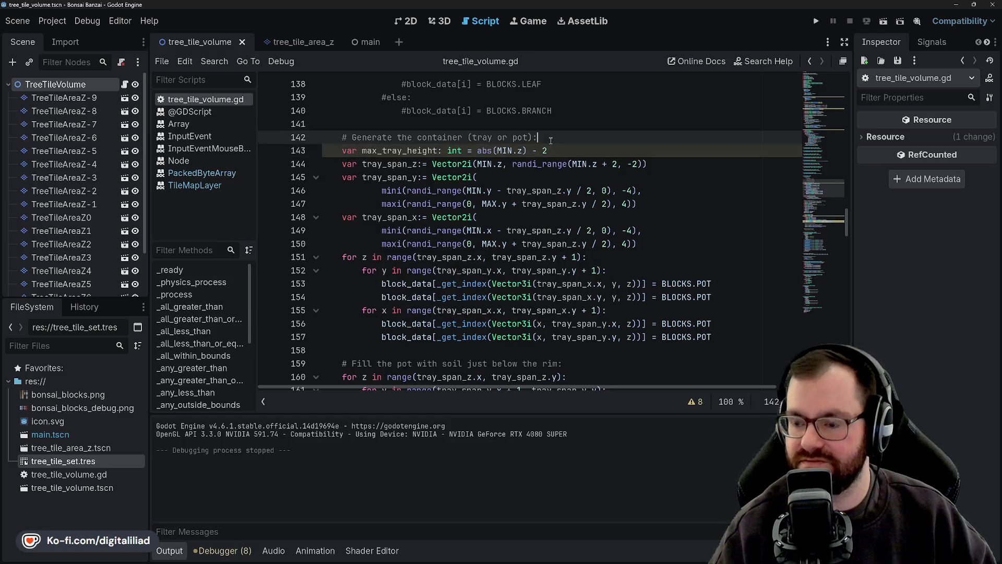
- Review the tray span lines, checking MAX.y on line 147 and the y span definition
key(Down)
key(Down)
key(Down)
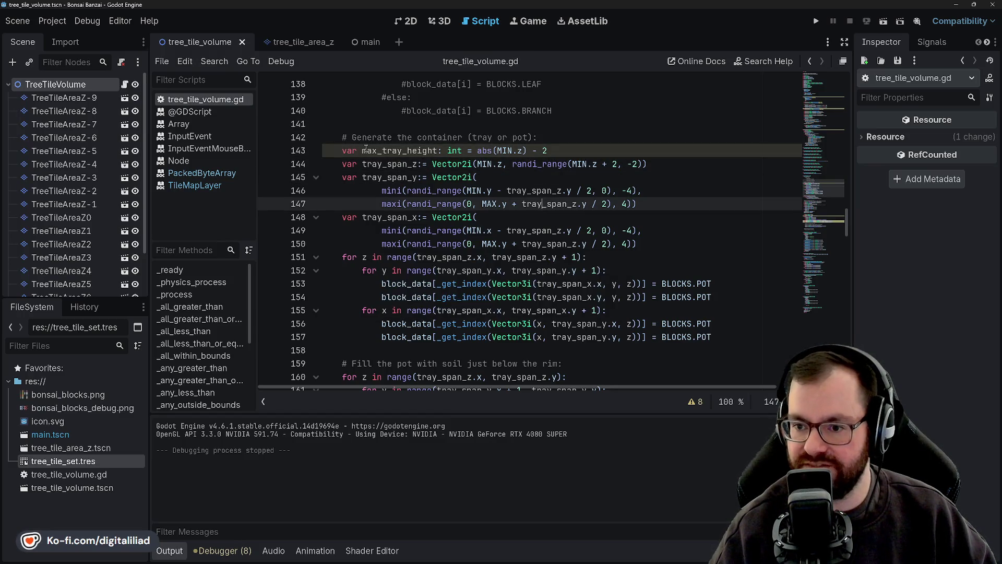
key(Up)
key(Up)
key(Up)
key(Down)
click(493, 230)
key(Up)
key(Up)
key(Up)
key(Up)
key(Down)
key(Down)
key(Down)
key(Up)
key(Up)
key(Up)
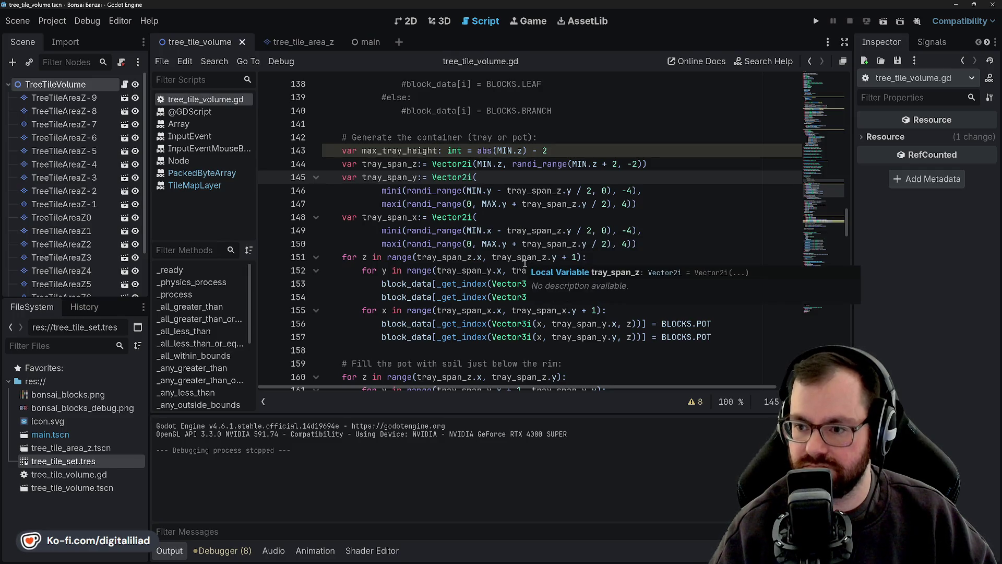
- Highlight randi_range uses on line 146, read variable docs, then view the soil-fill and trunk code
scroll(475, 278, down, 1)
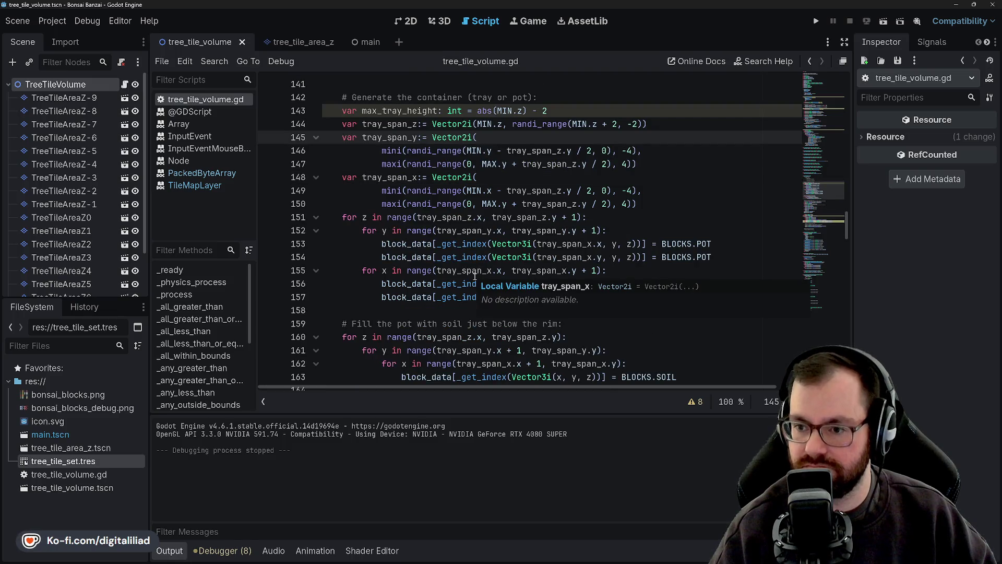
double_click(438, 152)
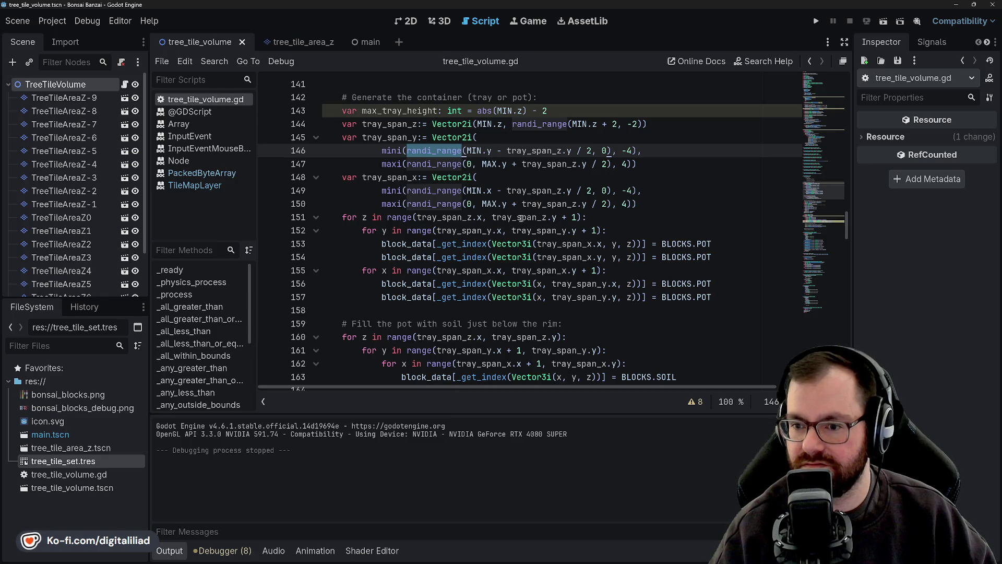
mouse_move(521, 218)
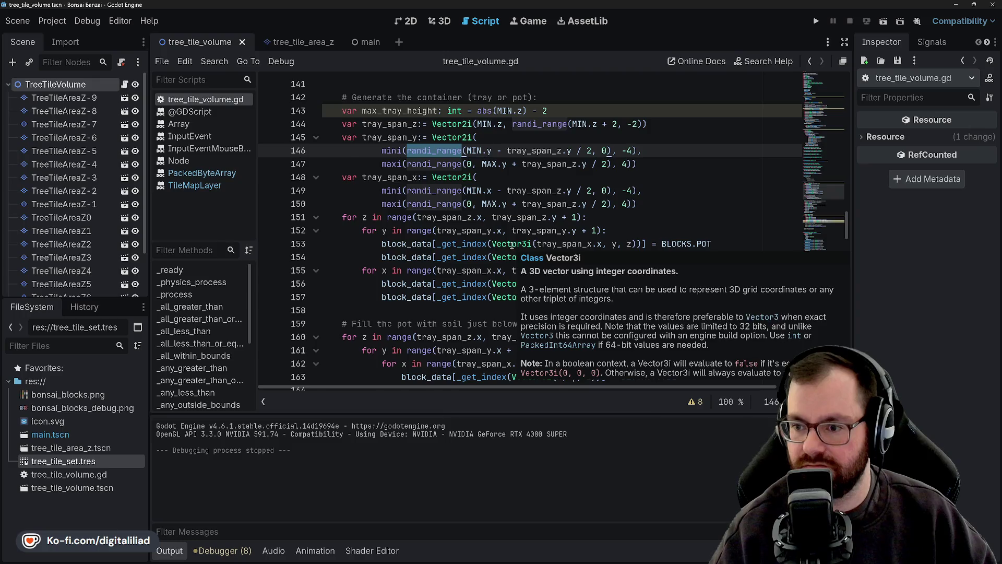
scroll(489, 240, up, 1)
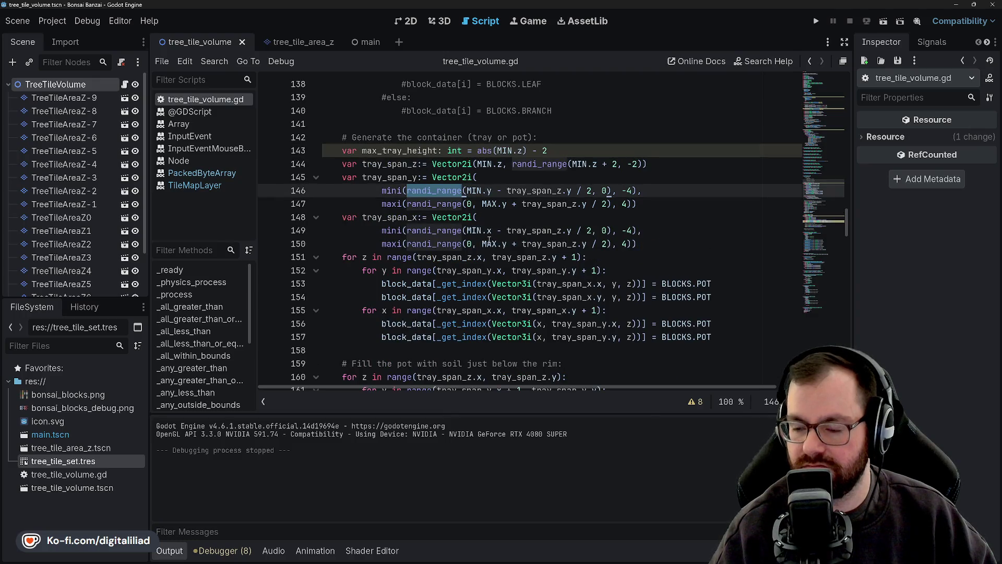
scroll(489, 240, down, 7)
click(564, 150)
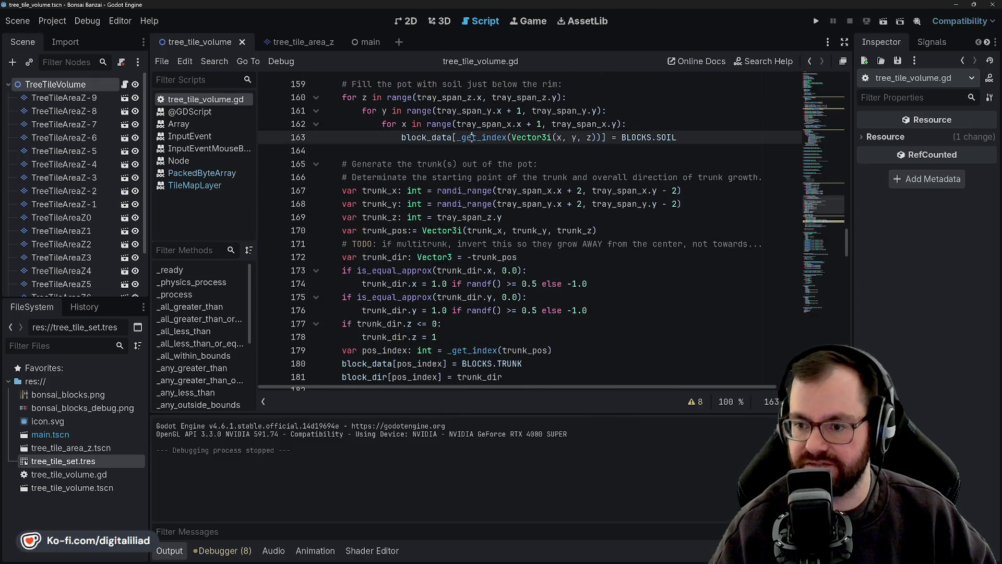
click(564, 176)
drag(568, 191, 574, 218)
click(577, 219)
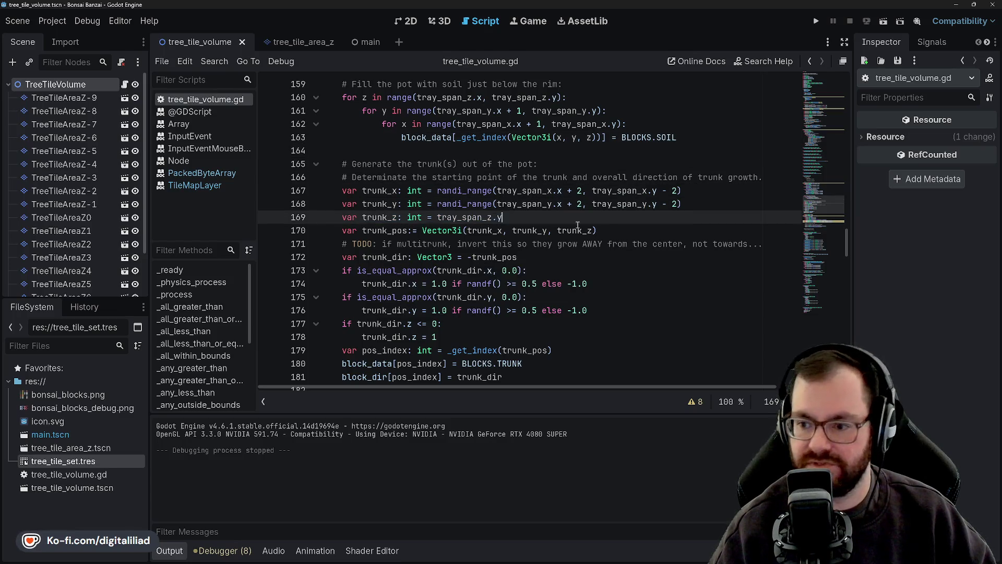
click(612, 244)
key(Down)
key(Down)
scroll(478, 204, up, 2)
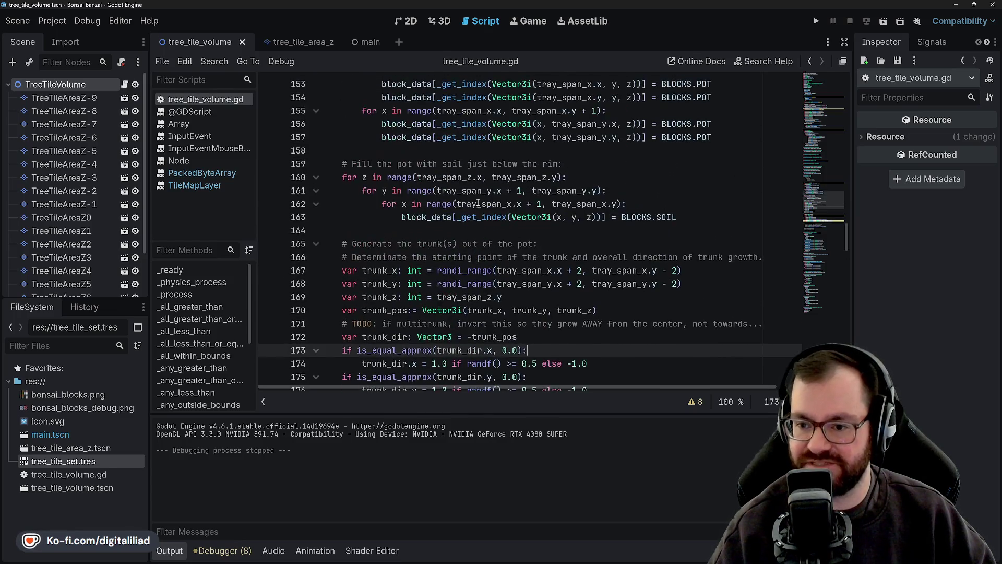
scroll(453, 213, up, 6)
scroll(437, 181, down, 11)
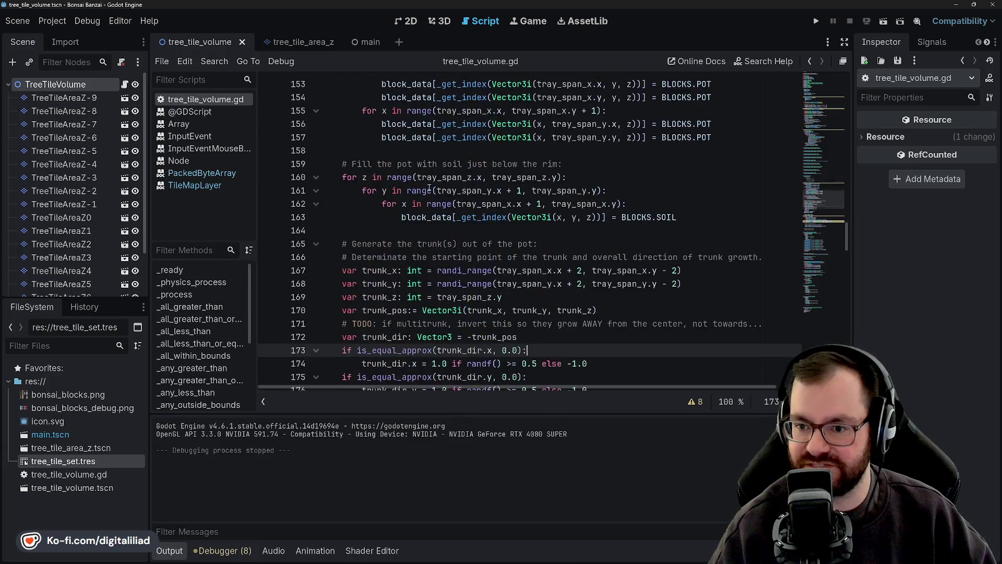
scroll(437, 181, down, 7)
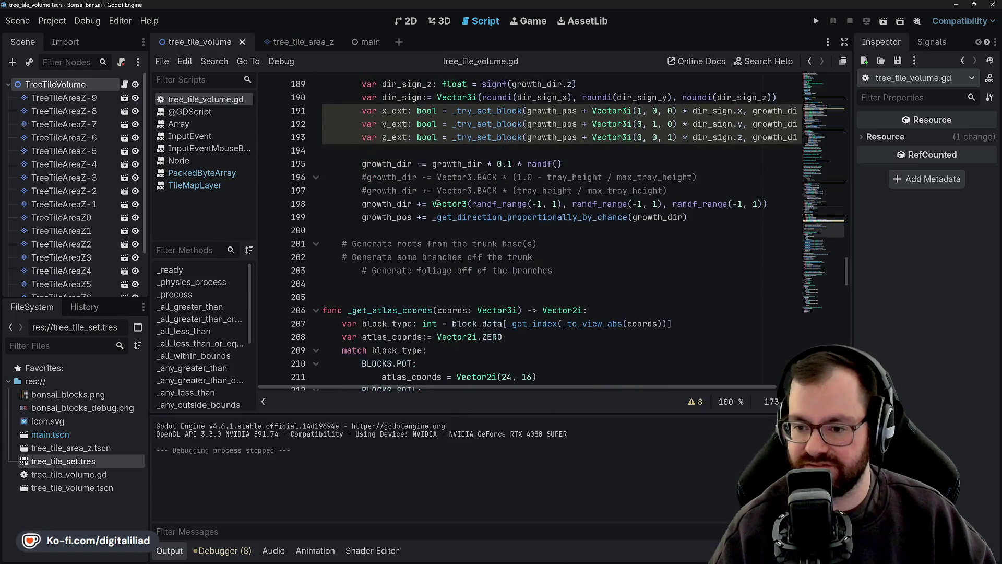
click(407, 178)
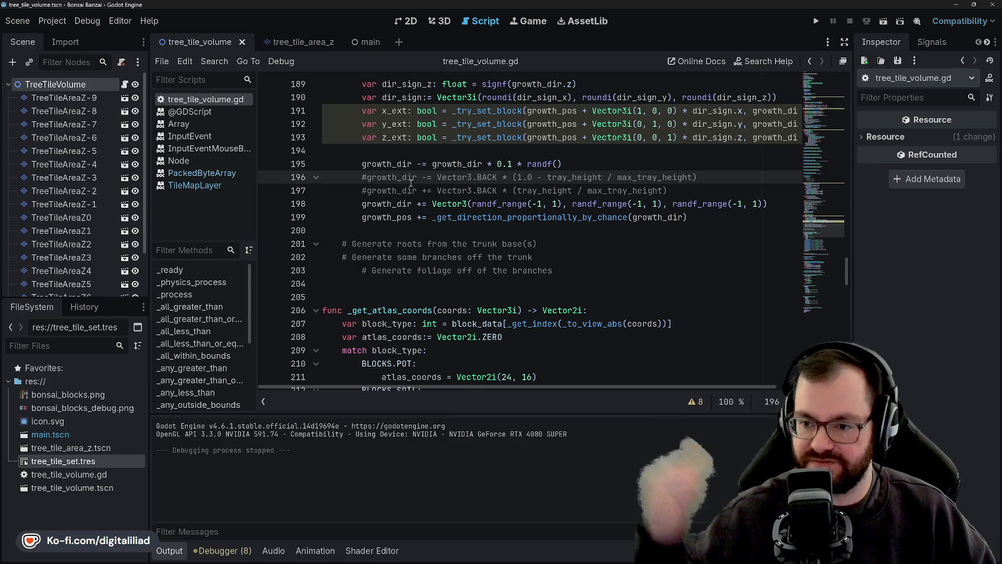
scroll(410, 275, up, 1)
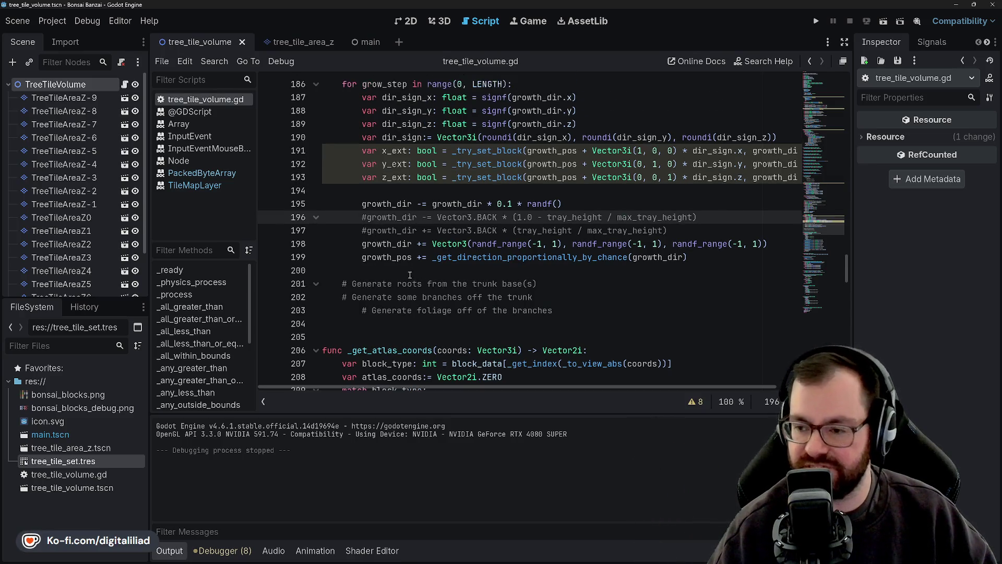
scroll(408, 247, up, 1)
double_click(374, 258)
click(384, 257)
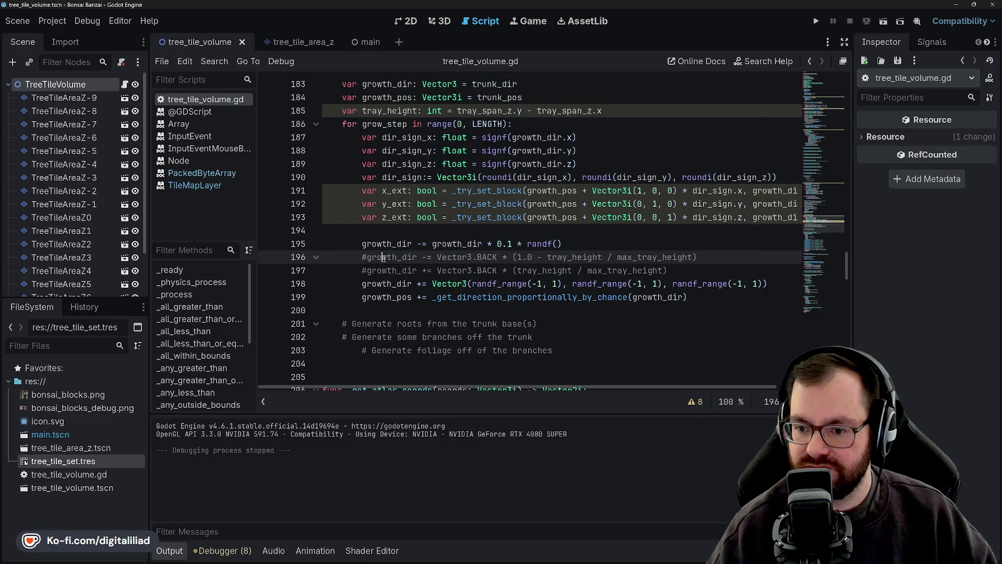
key(Up)
key(Up)
key(Down)
key(Down)
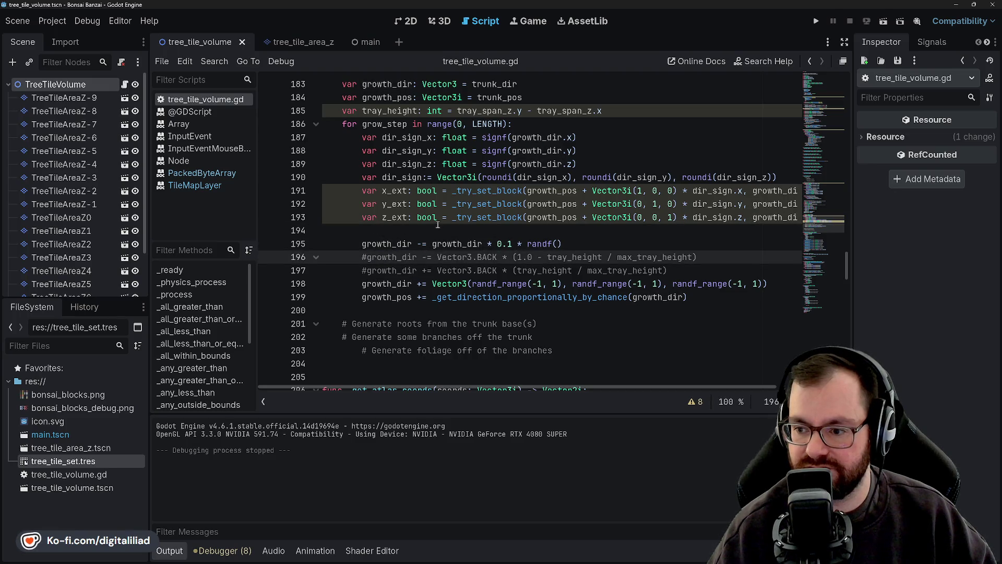
scroll(437, 224, up, 15)
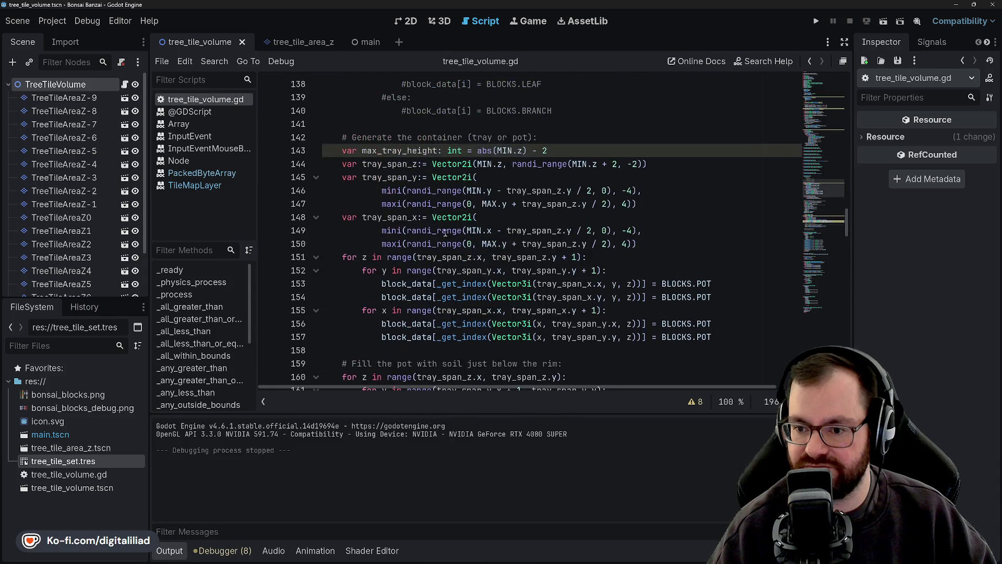
double_click(388, 163)
click(393, 177)
double_click(428, 191)
double_click(390, 190)
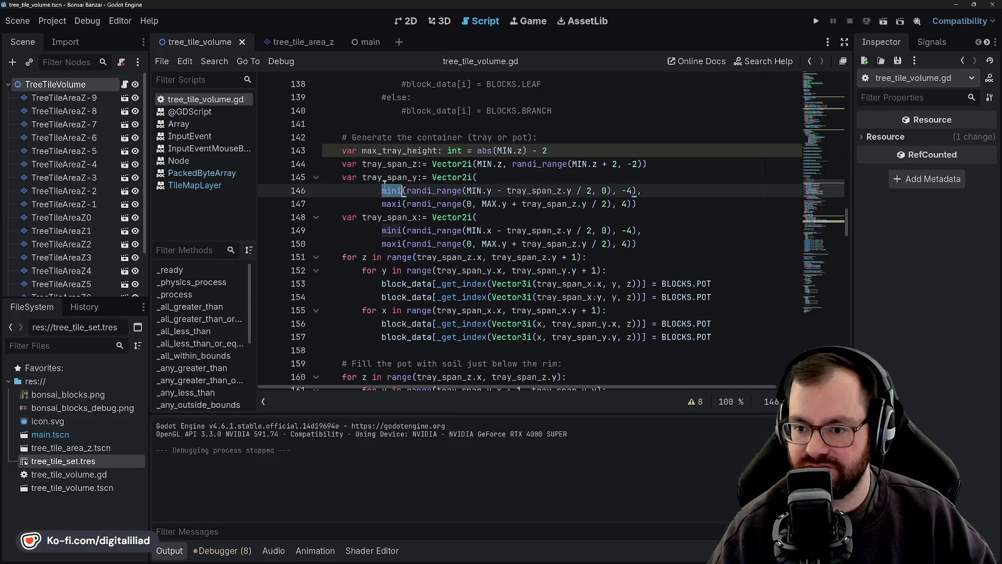
double_click(389, 164)
double_click(399, 150)
double_click(388, 164)
double_click(399, 151)
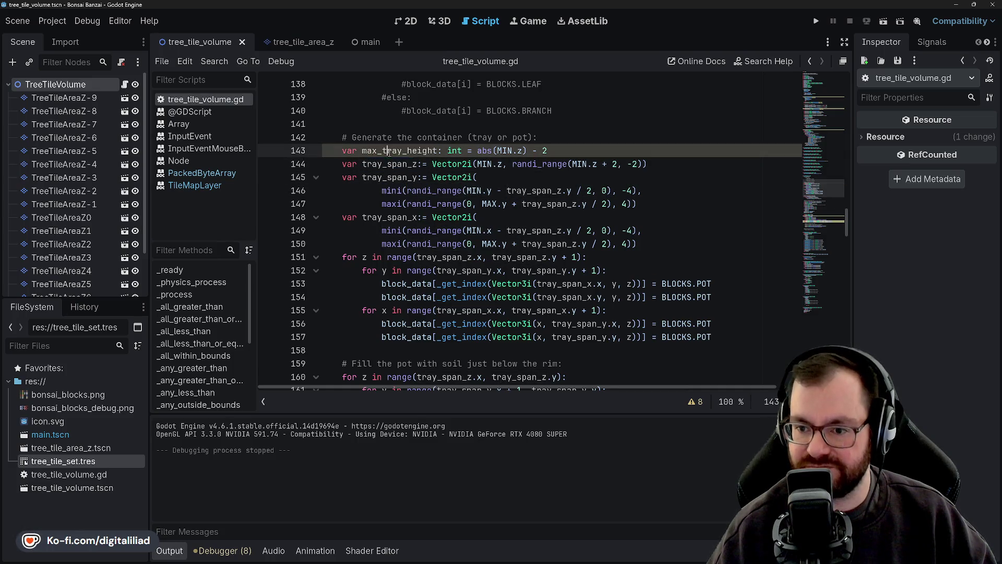
double_click(389, 164)
click(383, 179)
click(468, 204)
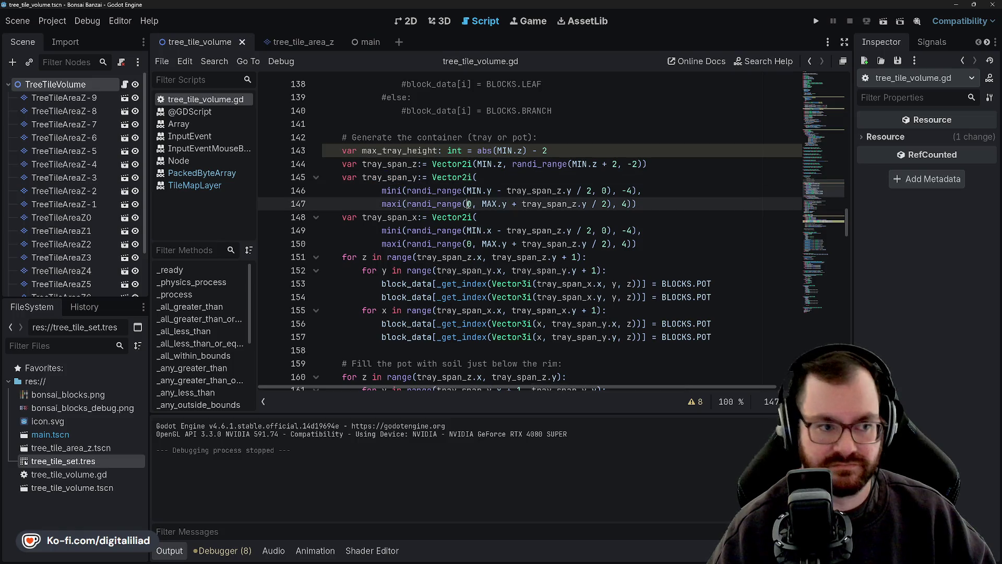
mouse_move(455, 178)
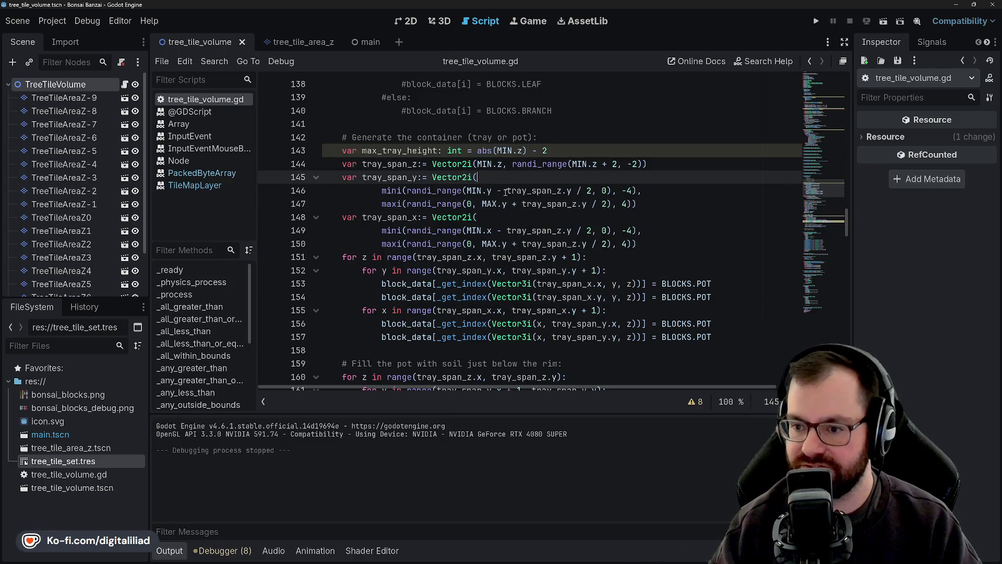
click(658, 188)
click(656, 204)
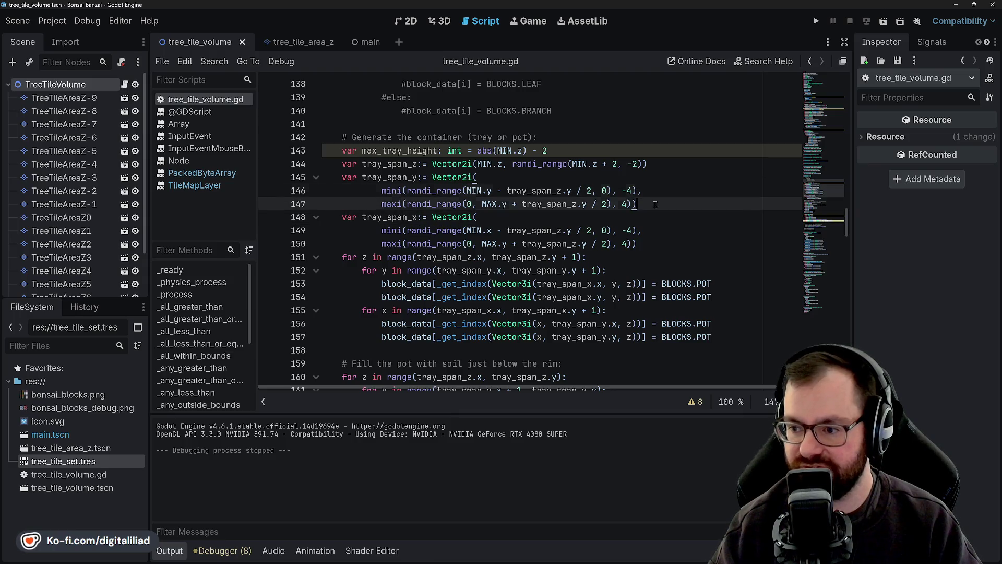
key(Up)
key(Up)
key(Down)
key(Down)
key(Down)
key(Down)
key(Down)
key(Down)
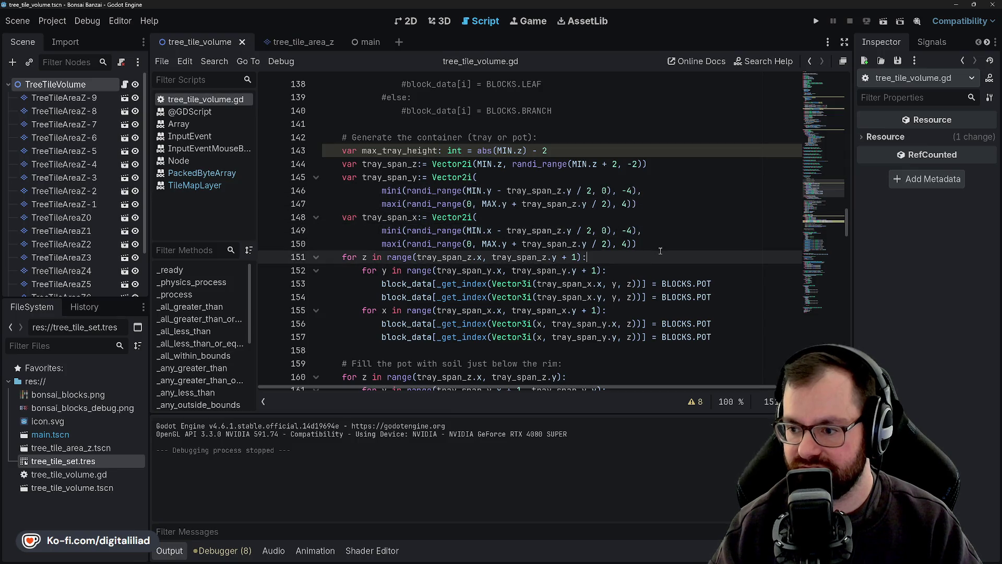
key(Up)
key(Up)
key(Up)
key(Down)
key(Up)
key(Up)
key(Up)
key(Down)
key(Down)
key(Down)
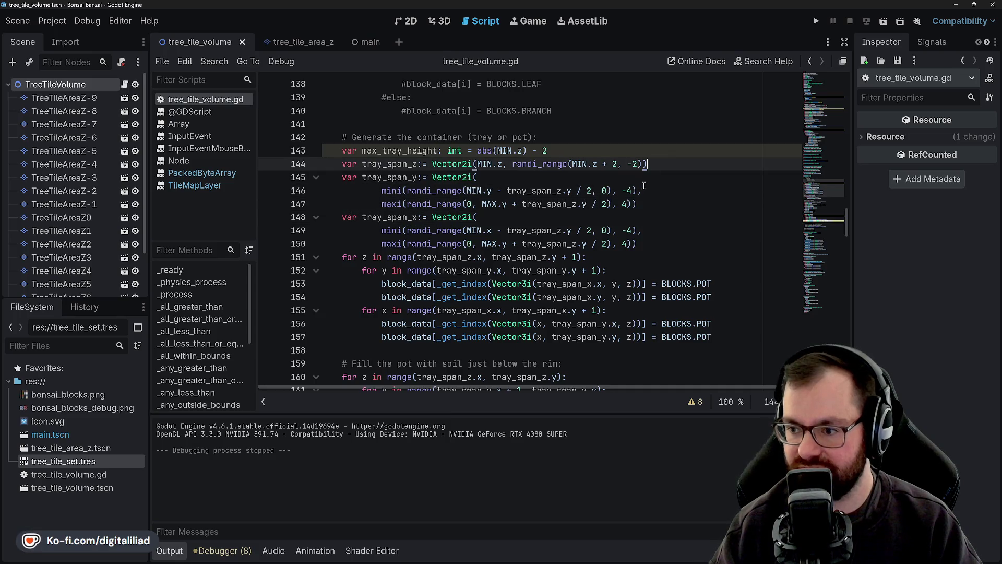
key(Down)
key(Down)
key(Down)
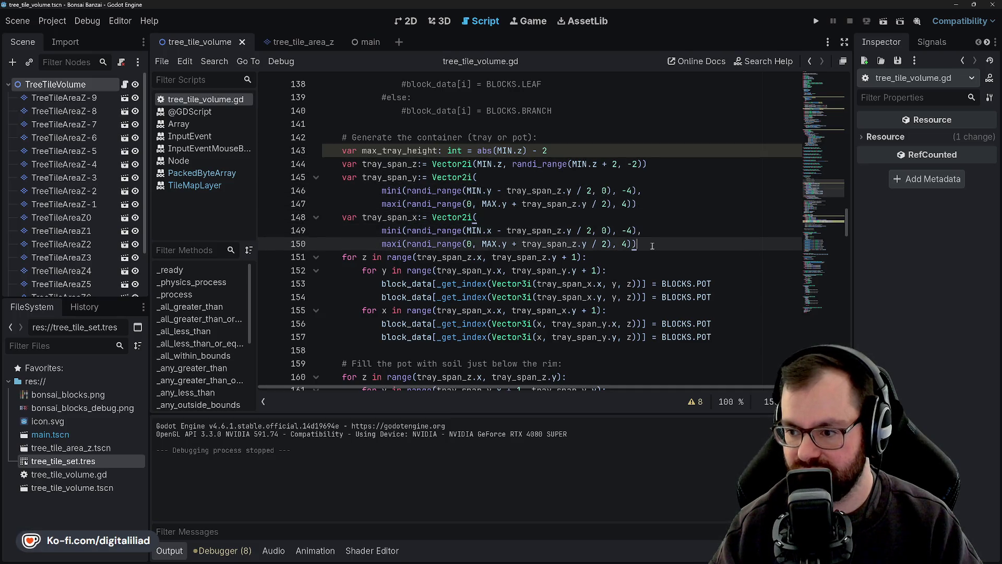
click(719, 288)
key(Down)
key(Down)
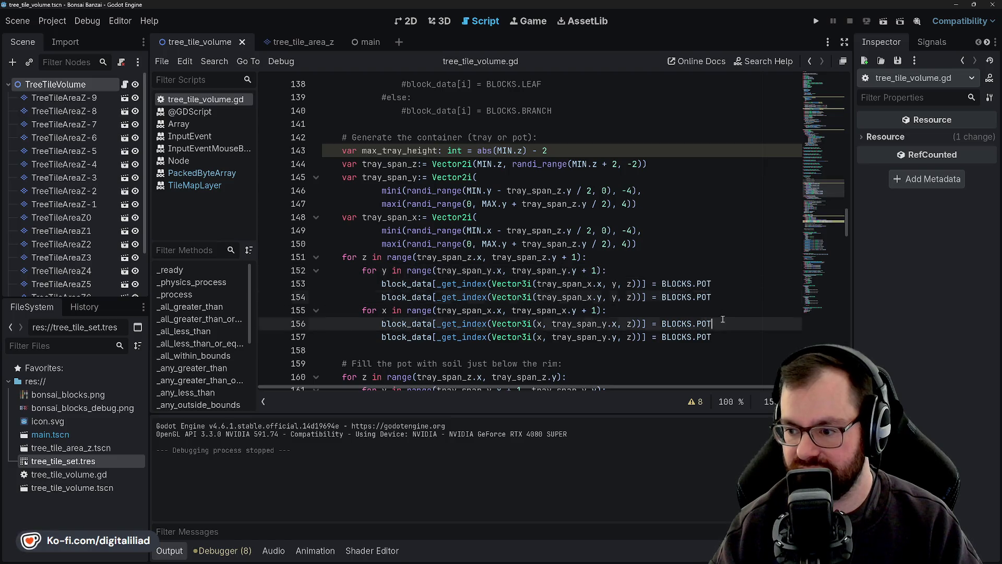
key(Down)
key(Up)
key(Up)
key(Up)
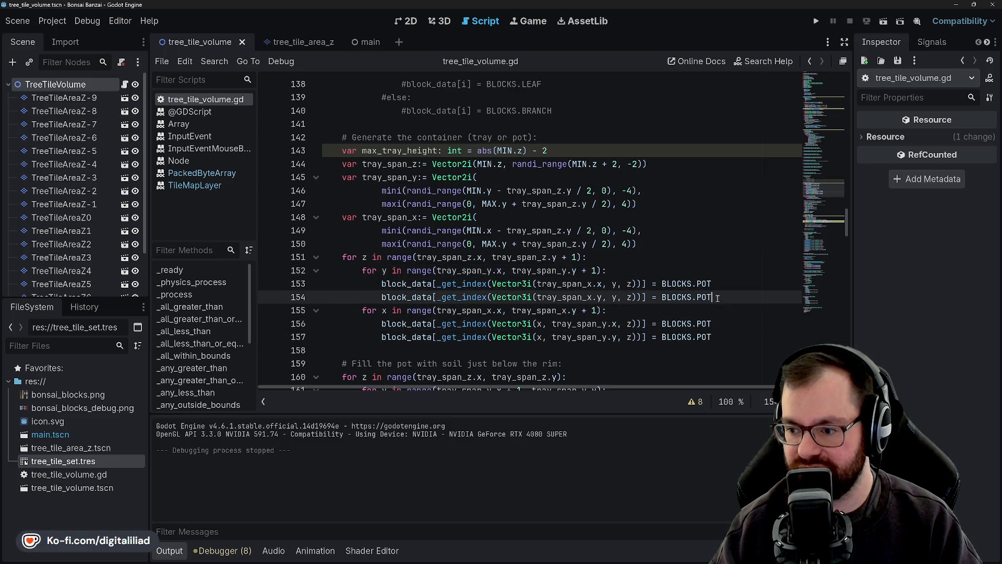
scroll(608, 230, down, 2)
scroll(609, 230, up, 2)
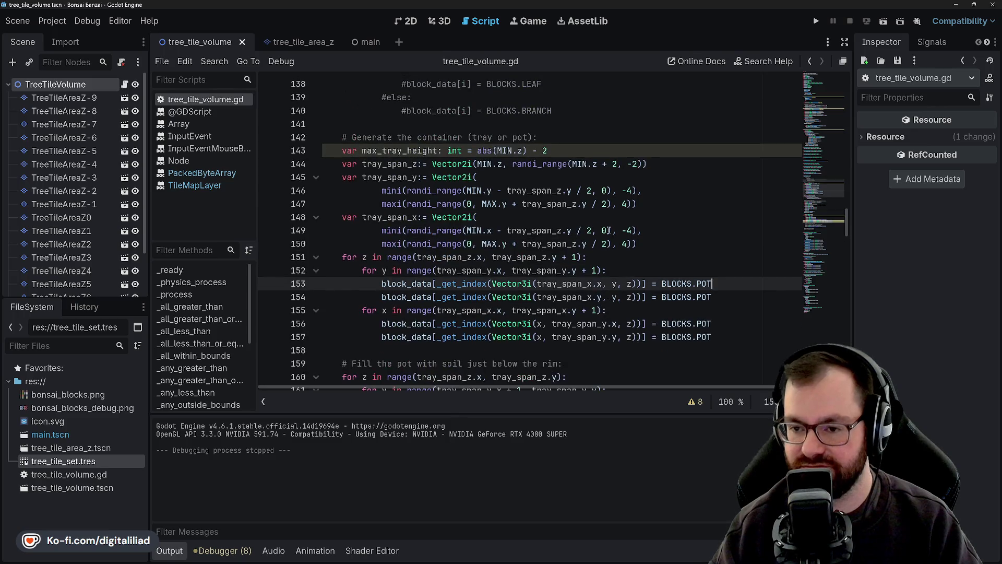
click(418, 137)
double_click(417, 137)
click(516, 137)
key(Down)
key(Down)
key(Down)
click(507, 214)
click(499, 174)
double_click(389, 176)
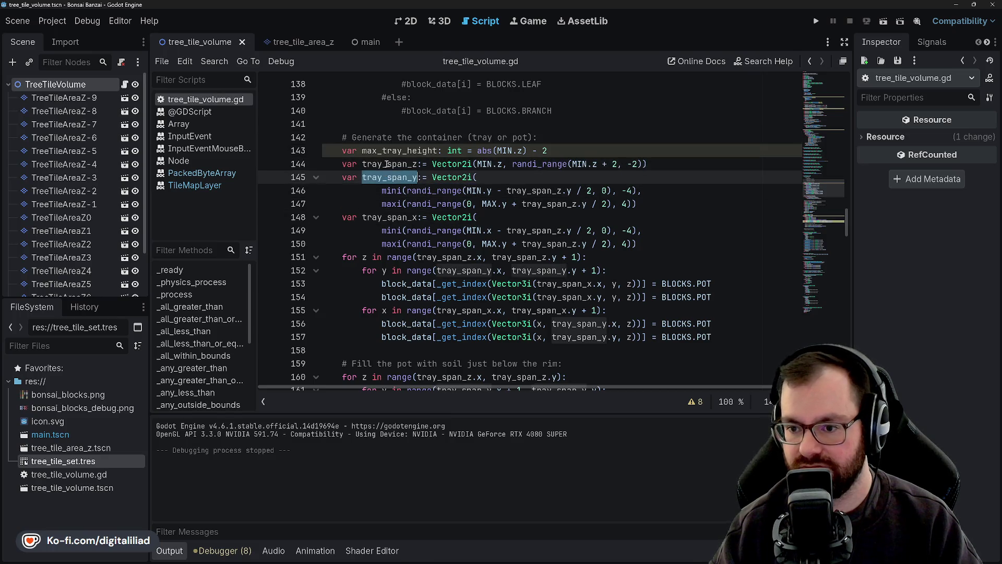
double_click(392, 163)
click(387, 164)
double_click(380, 164)
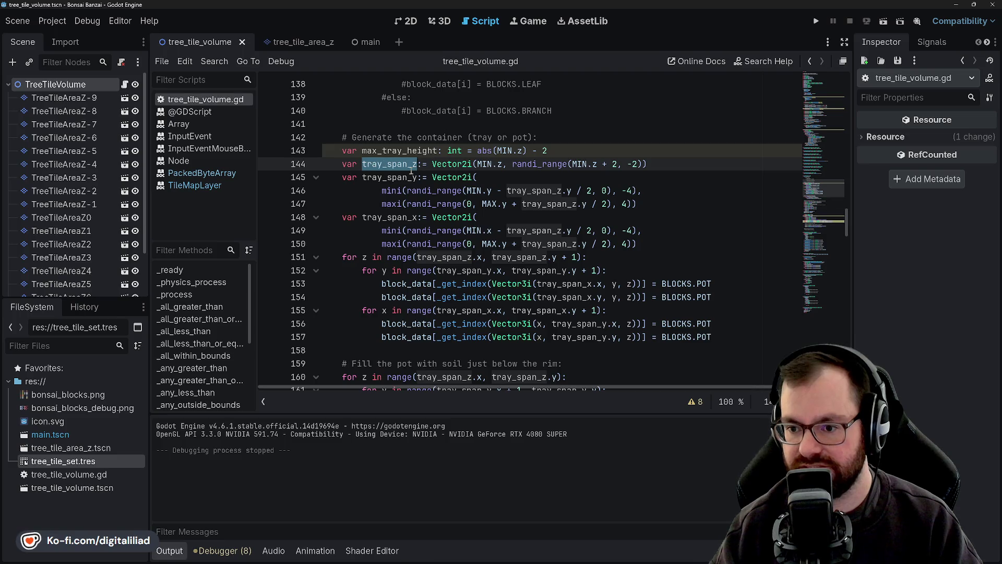
click(494, 165)
double_click(488, 165)
click(498, 165)
drag(502, 164, 477, 164)
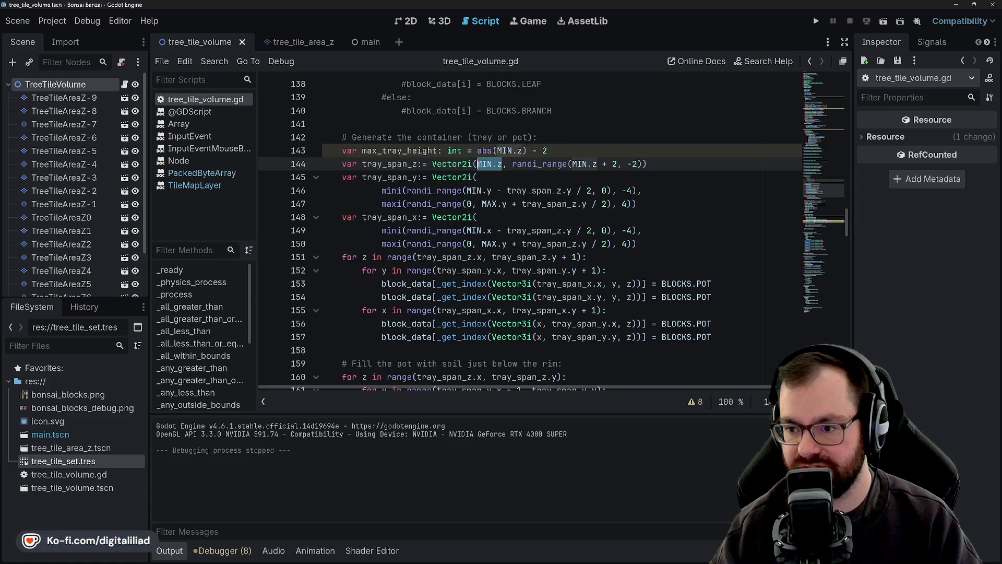
click(516, 164)
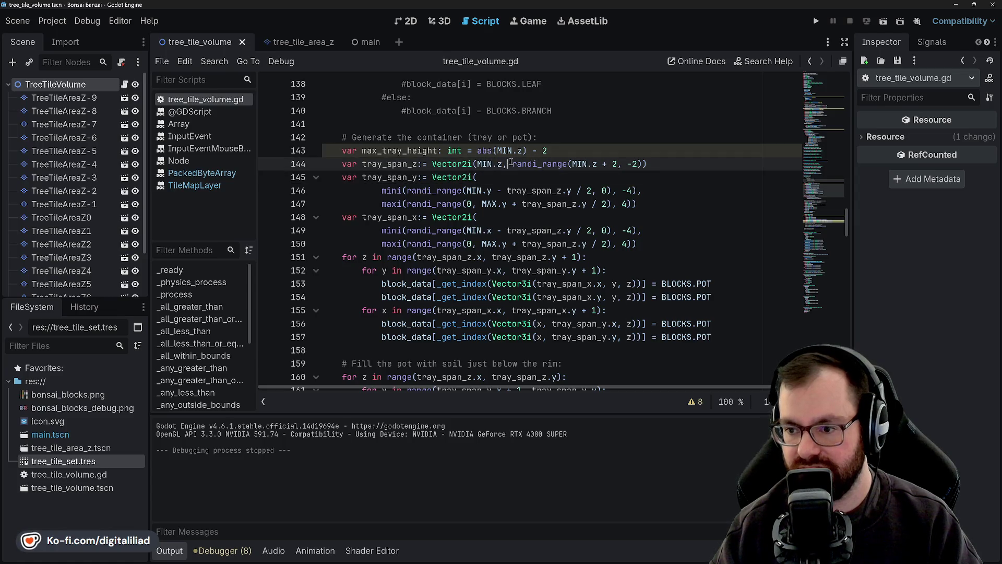
drag(515, 164, 569, 165)
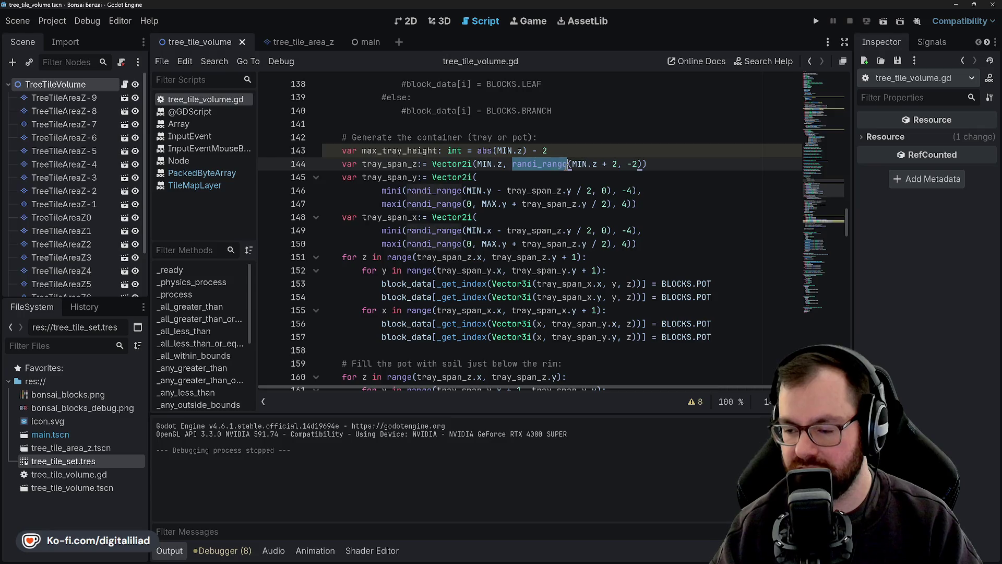
click(532, 164)
double_click(528, 165)
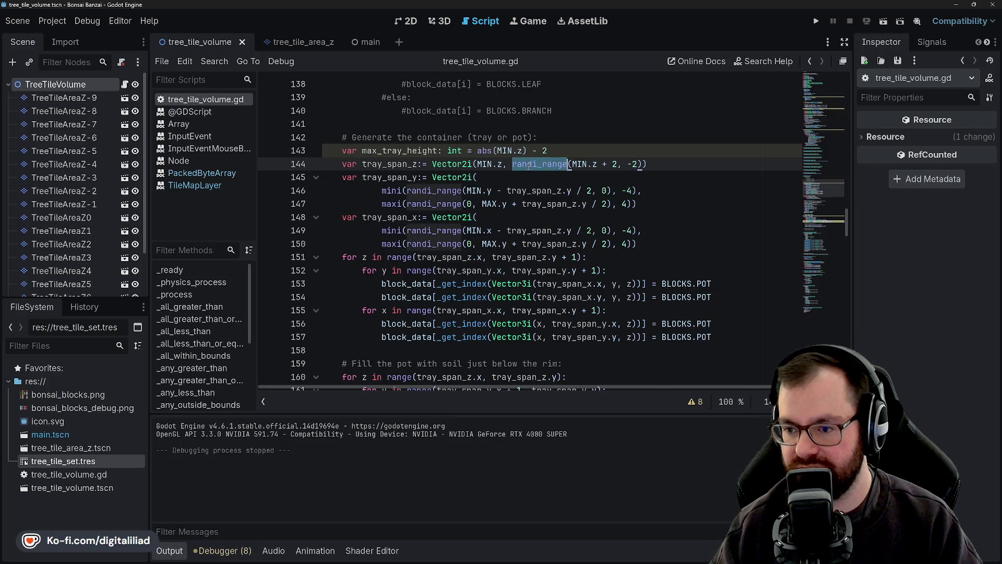
click(569, 164)
double_click(579, 165)
click(605, 164)
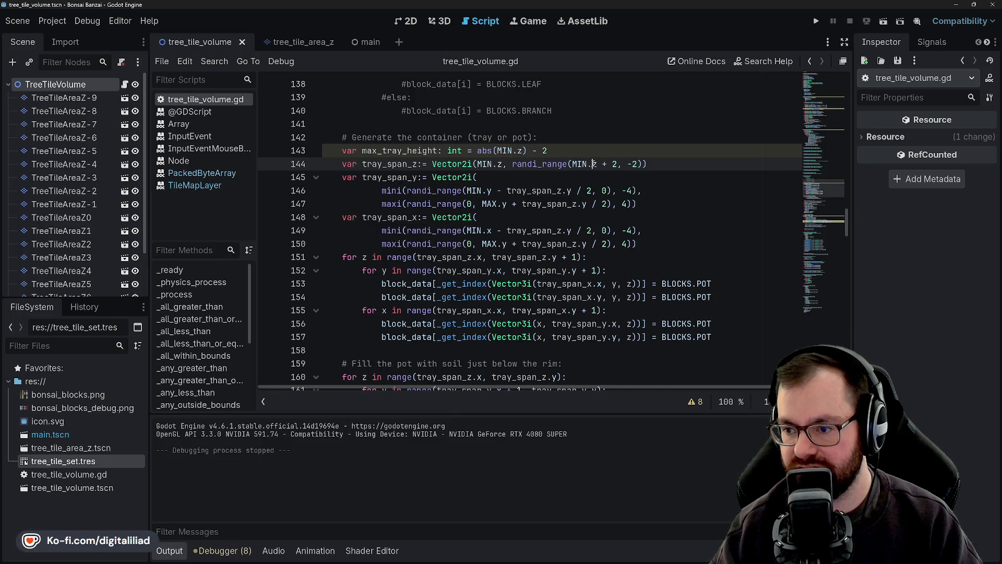
click(564, 150)
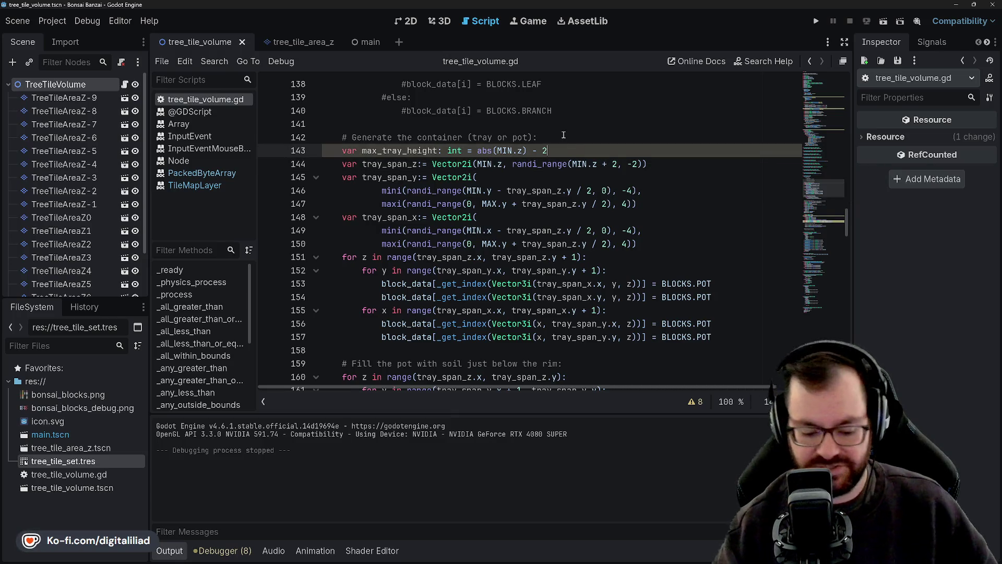
key(Return)
scroll(470, 193, down, 1)
- Declare a new real_tray_height variable on blank line 144 of the tray code
scroll(470, 194, down, 6)
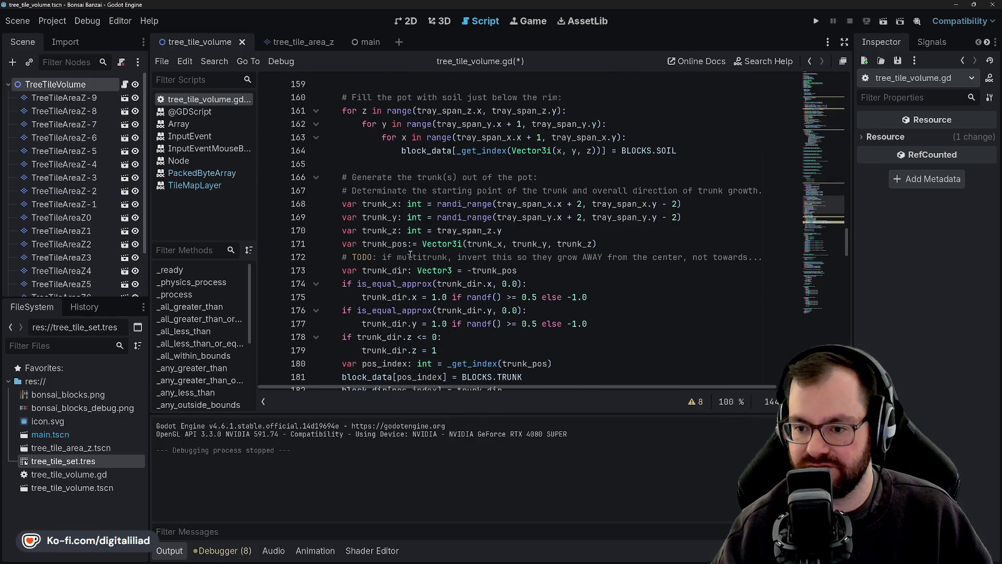
scroll(410, 254, down, 3)
scroll(420, 269, down, 2)
drag(605, 243, 342, 244)
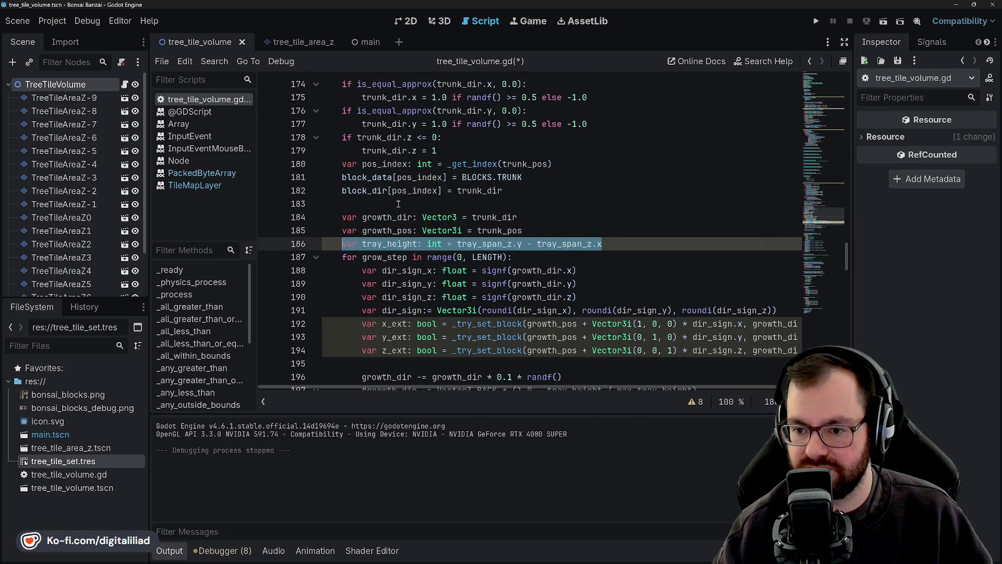
scroll(392, 209, up, 13)
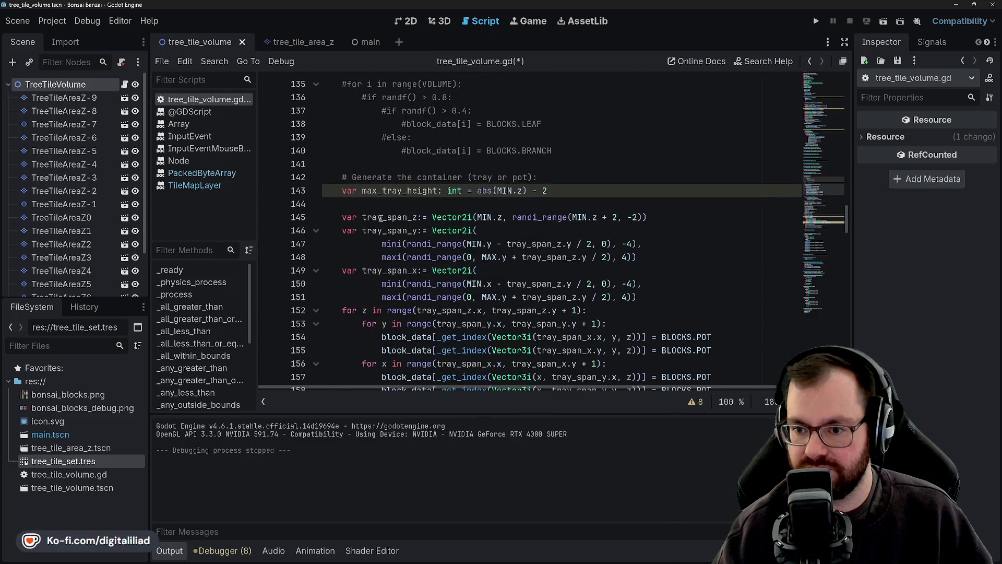
click(394, 203)
text(var tr)
key(BackSpace)
key(BackSpace)
text(real_tray_he)
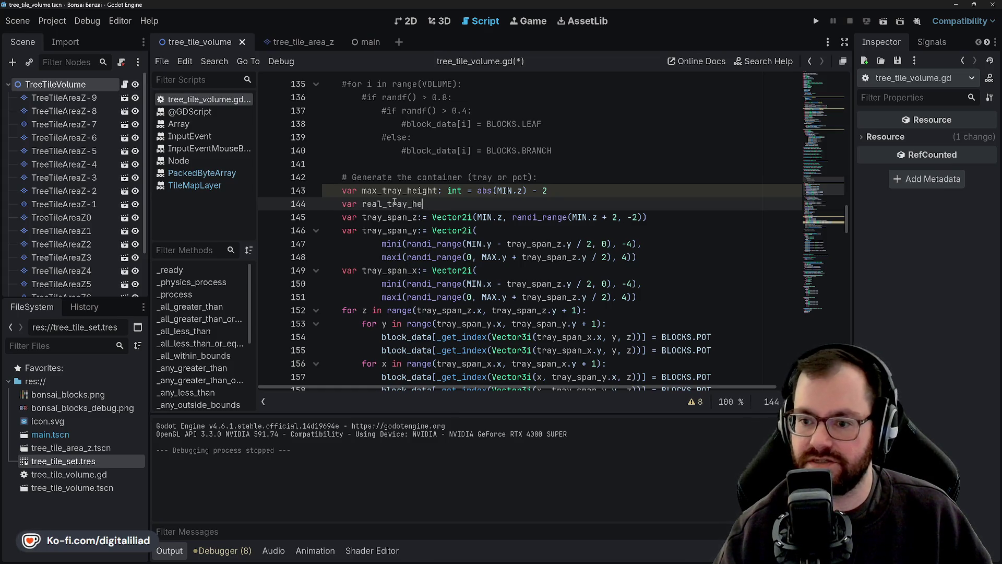
text( =)
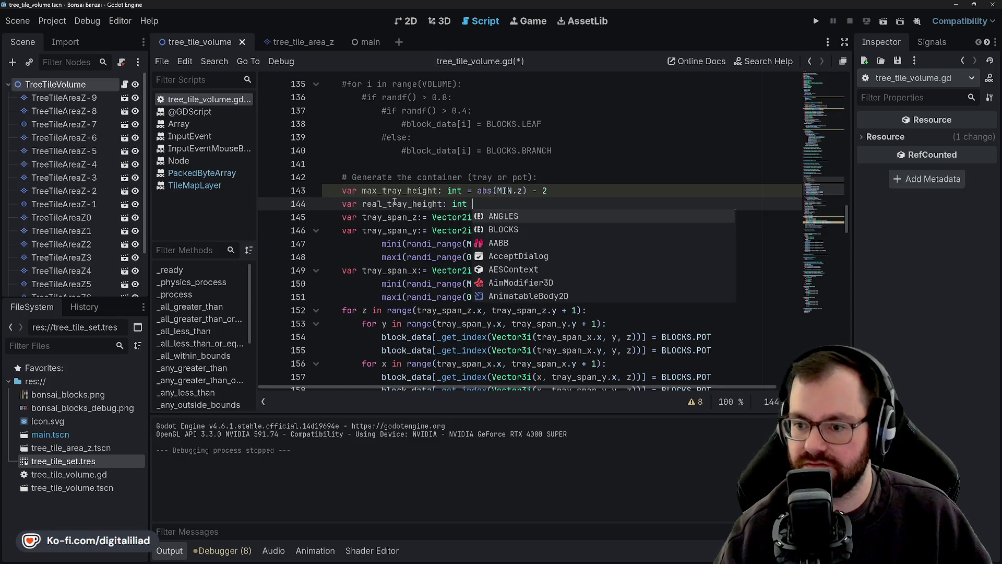
click(446, 162)
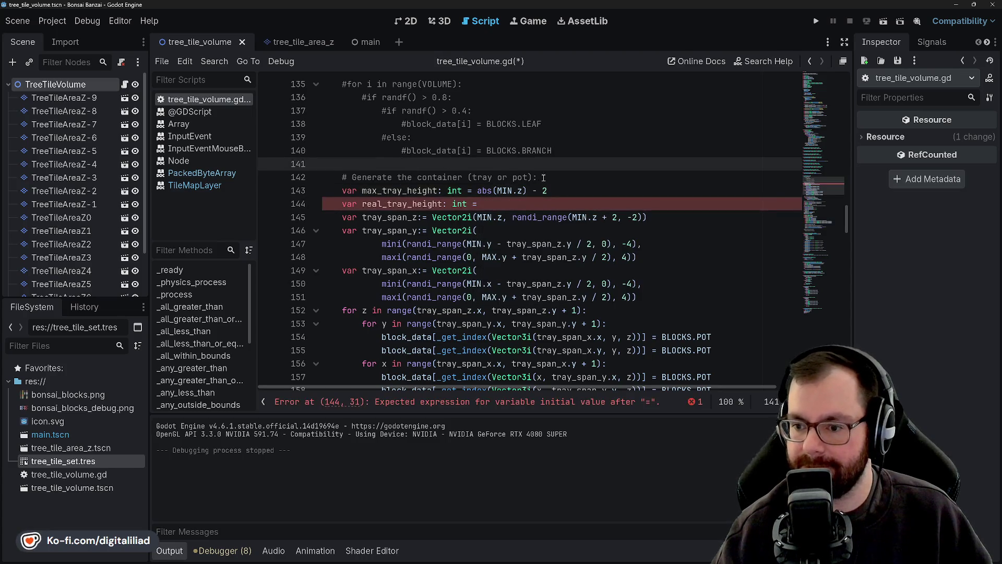
click(505, 204)
click(501, 230)
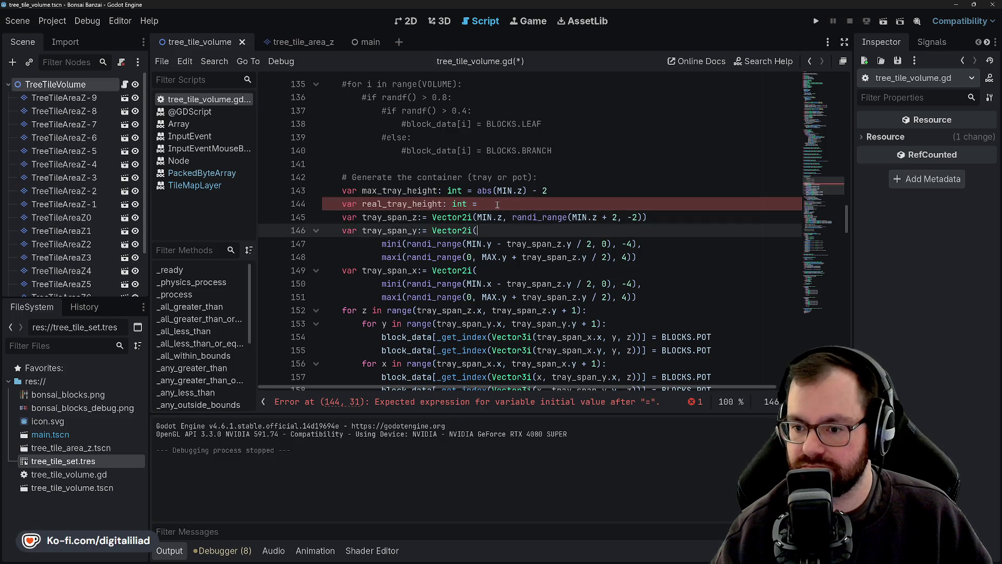
click(506, 203)
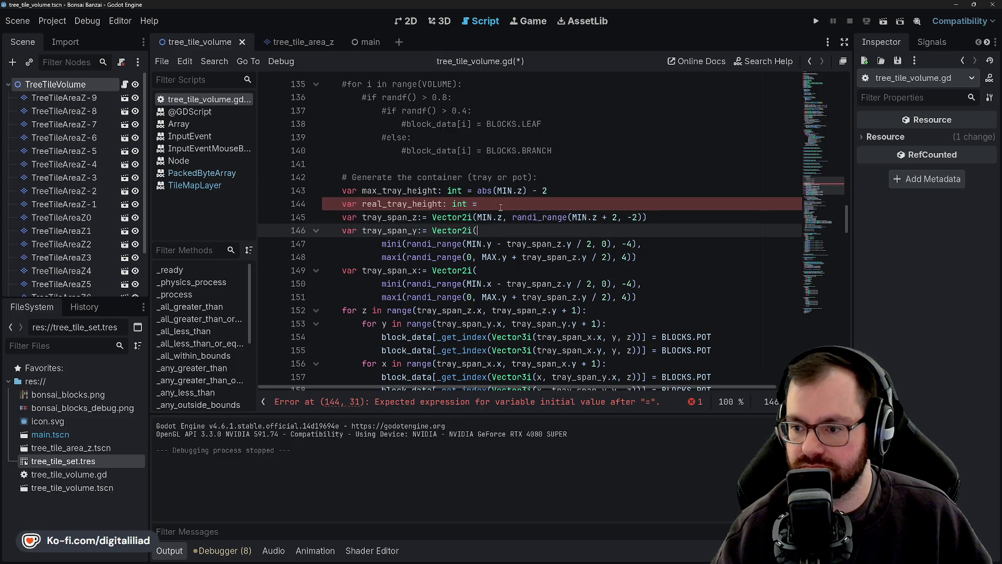
- Assign it randi_range with 2 as the first argument, leaving the second empty
text(randi)
key(Return)
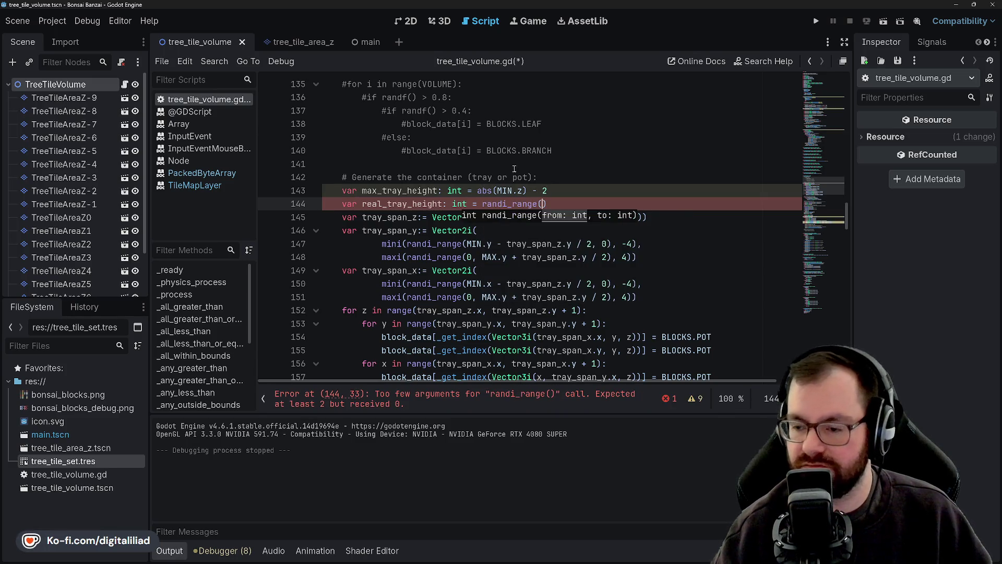
click(510, 159)
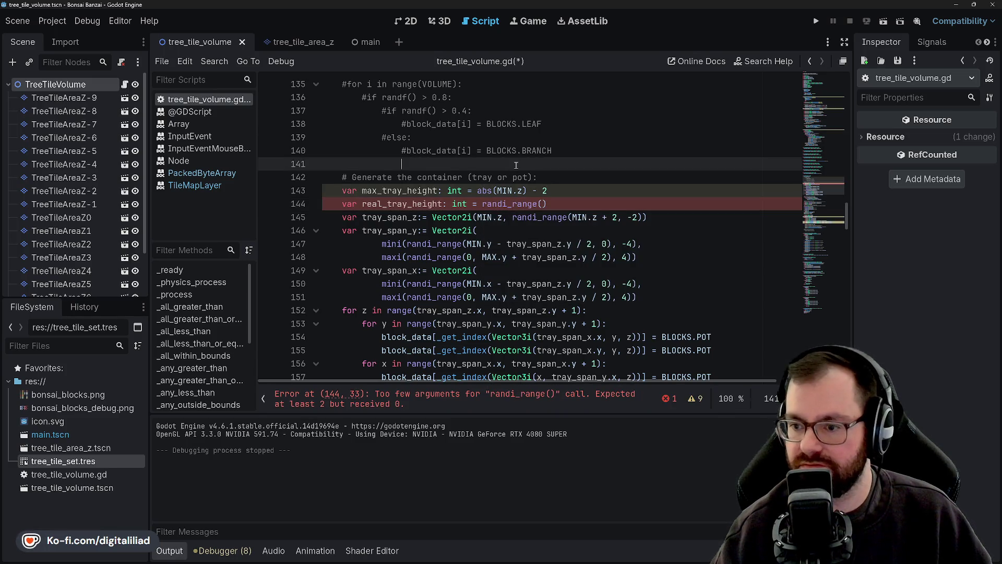
click(498, 204)
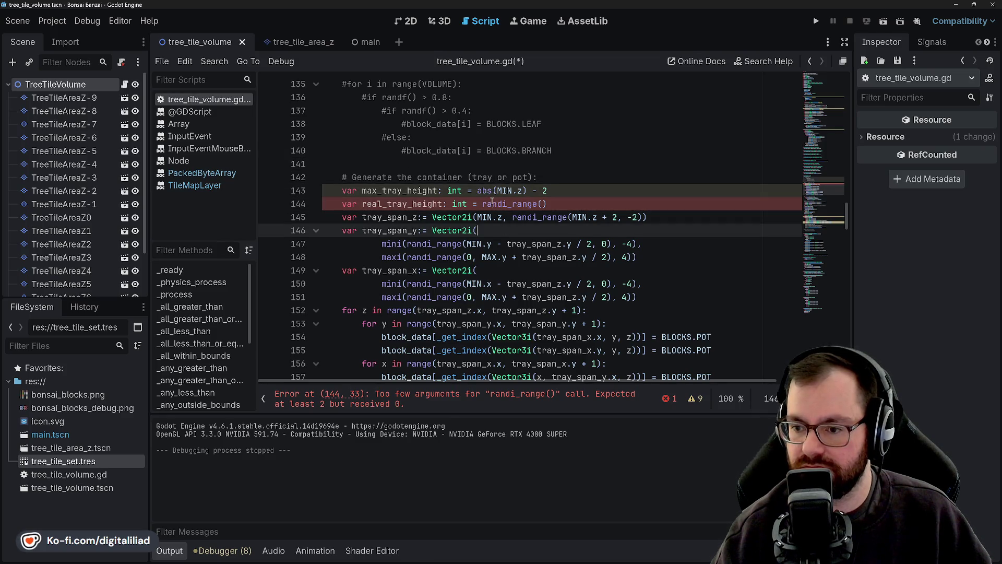
click(555, 202)
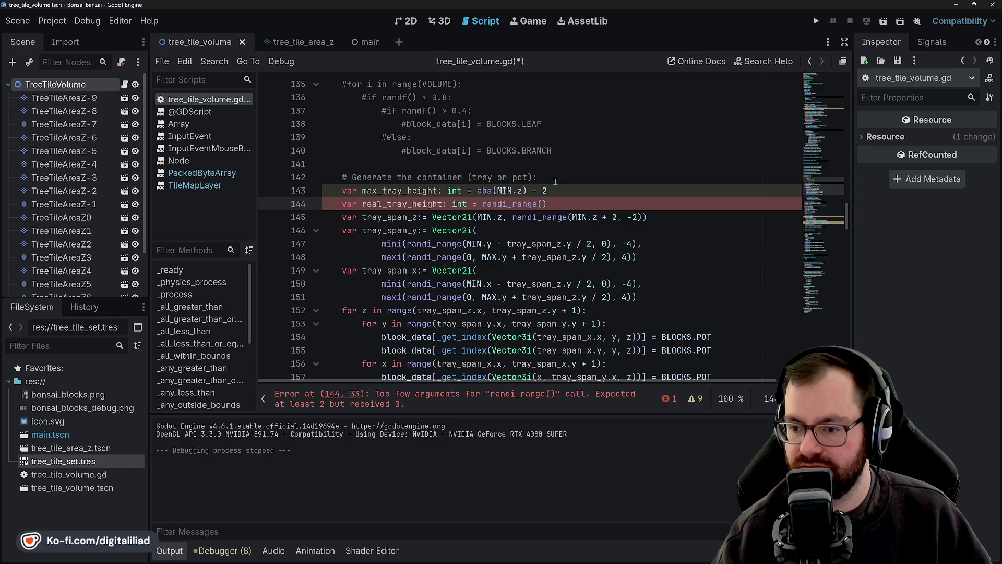
text(2,)
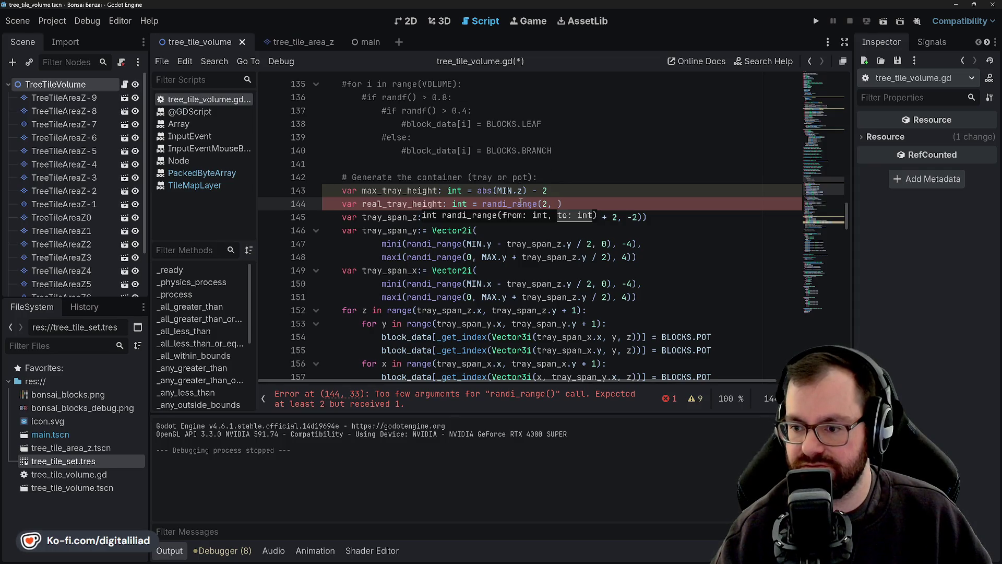
key(End)
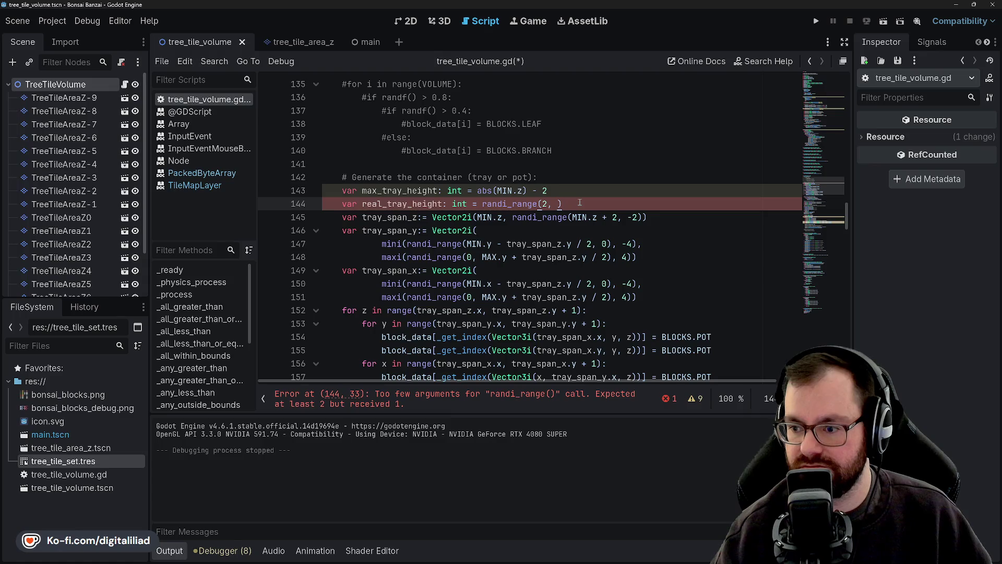
scroll(560, 207, up, 16)
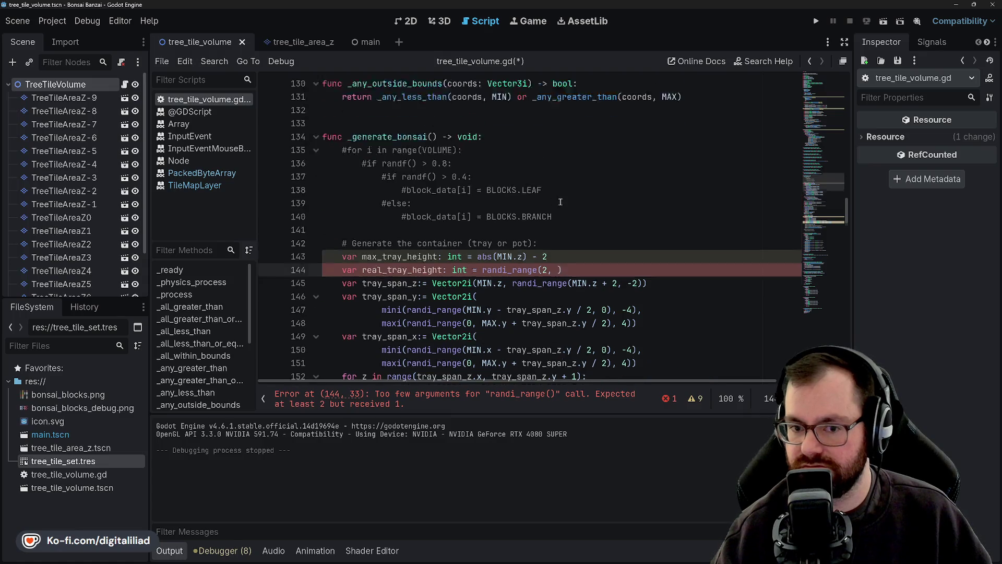
scroll(563, 213, up, 6)
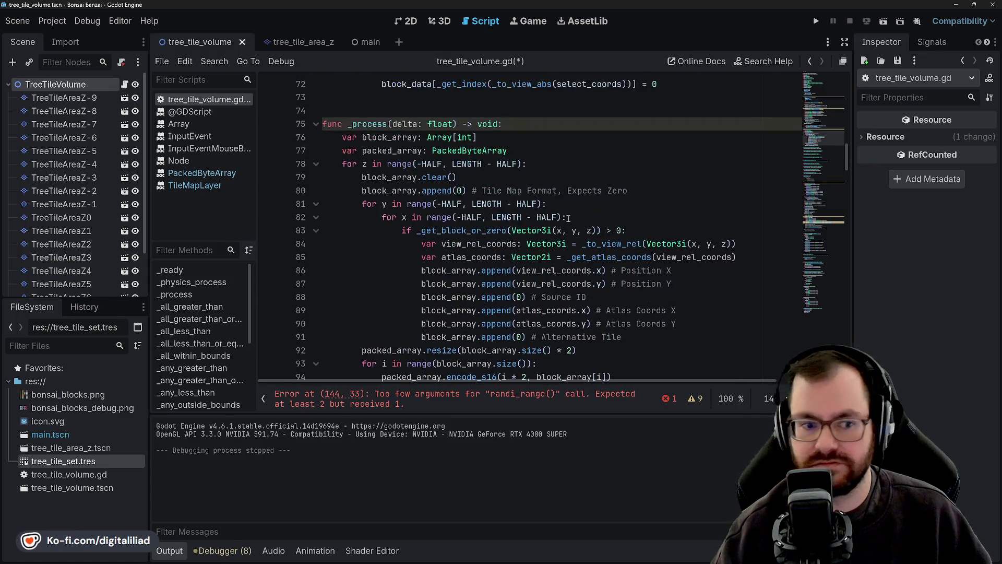
scroll(556, 235, down, 10)
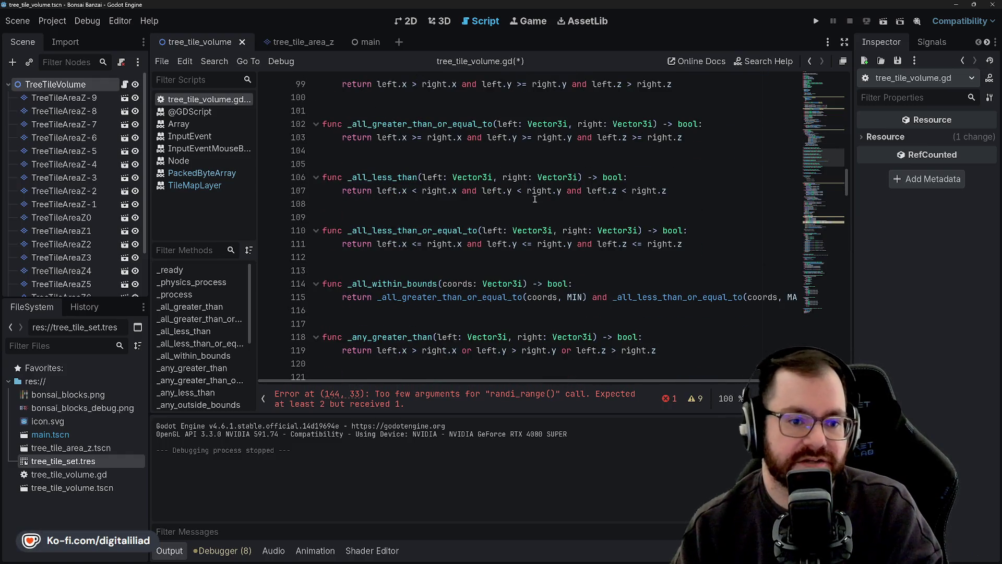
scroll(525, 217, down, 4)
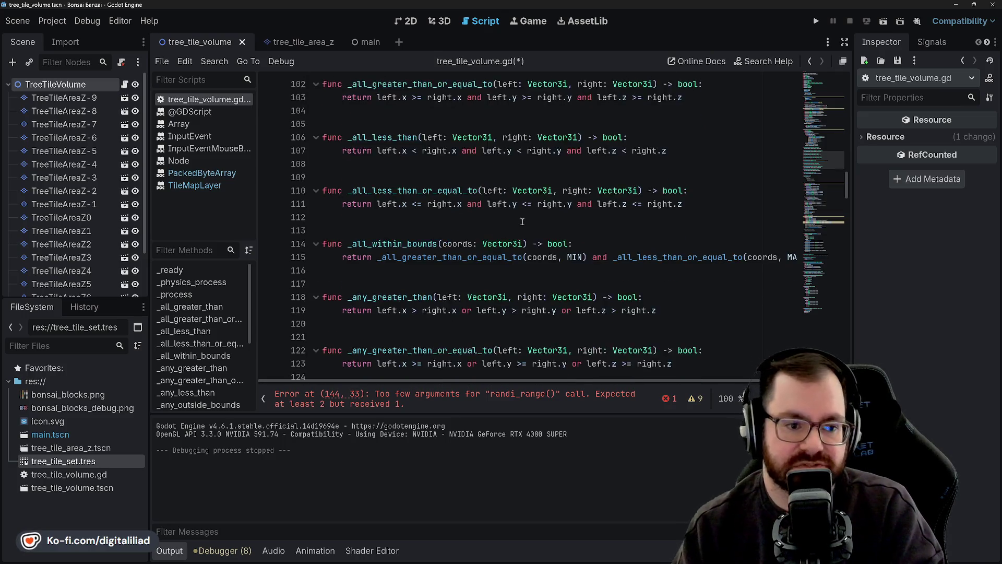
scroll(521, 221, down, 2)
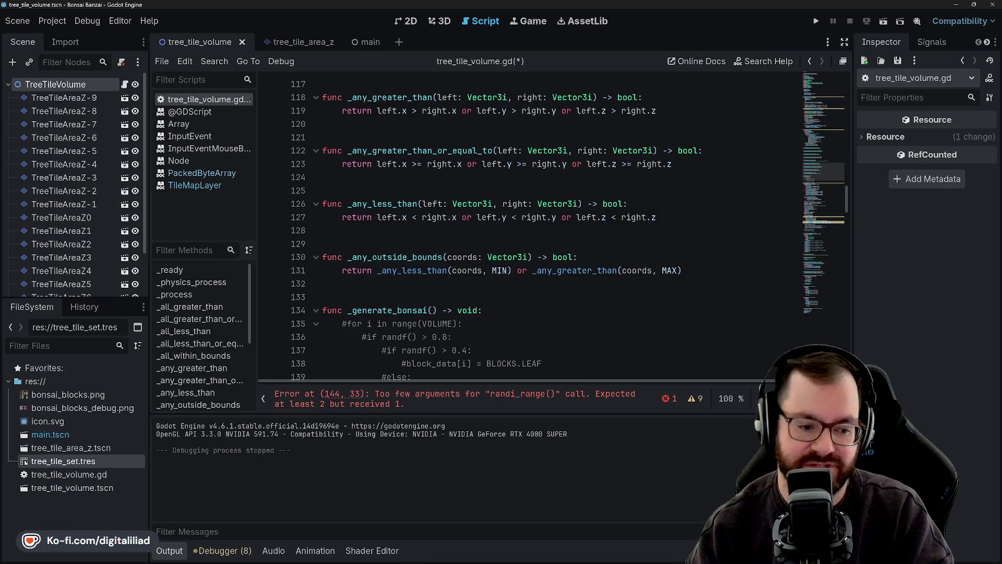
click(444, 251)
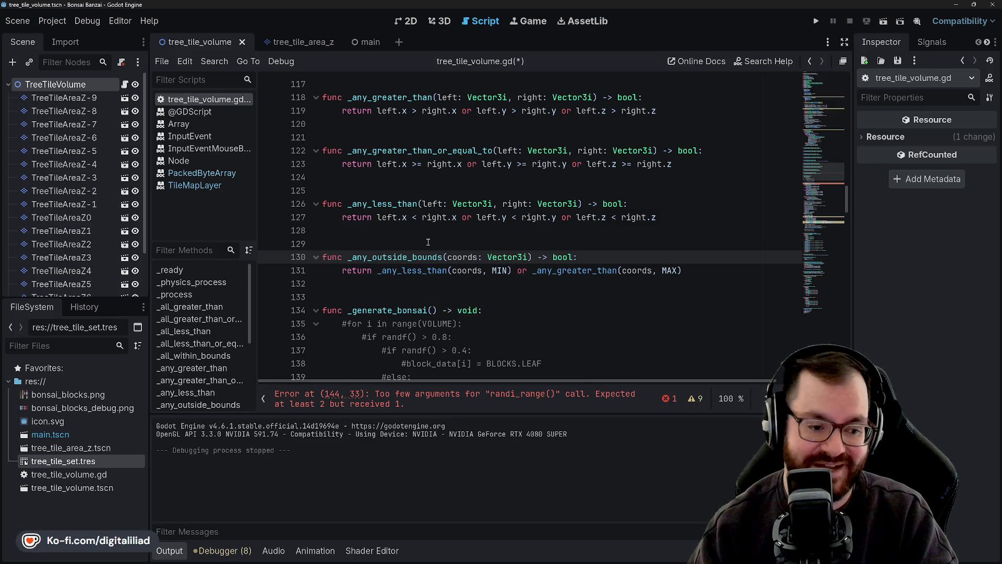
click(422, 235)
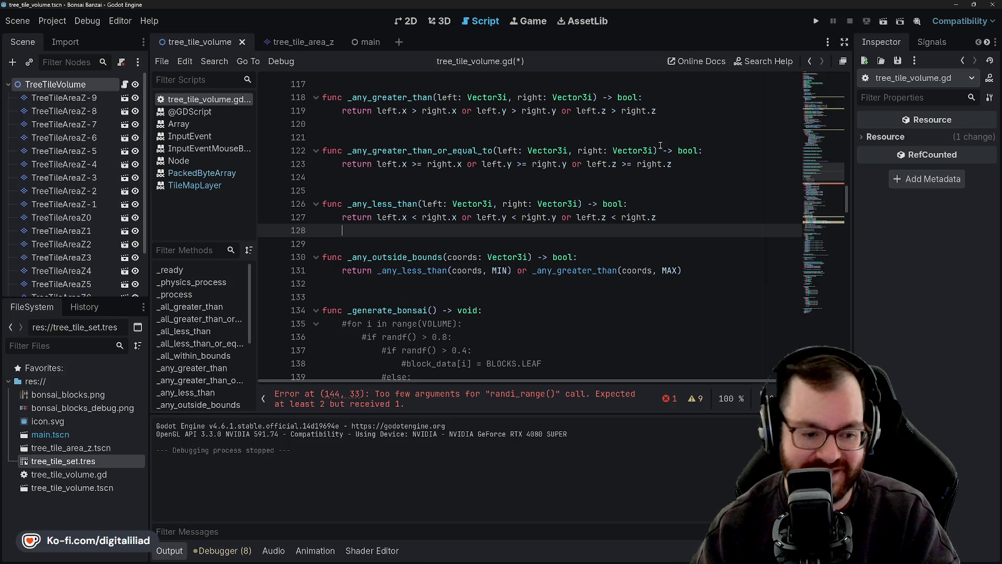
click(552, 184)
click(427, 238)
key(Up)
key(Down)
key(Up)
key(Up)
key(Down)
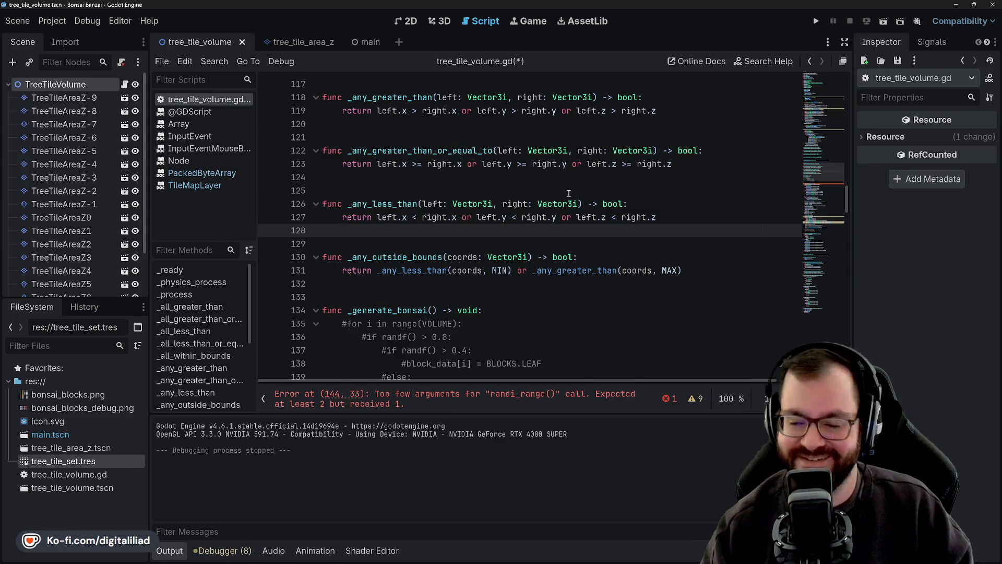
click(421, 181)
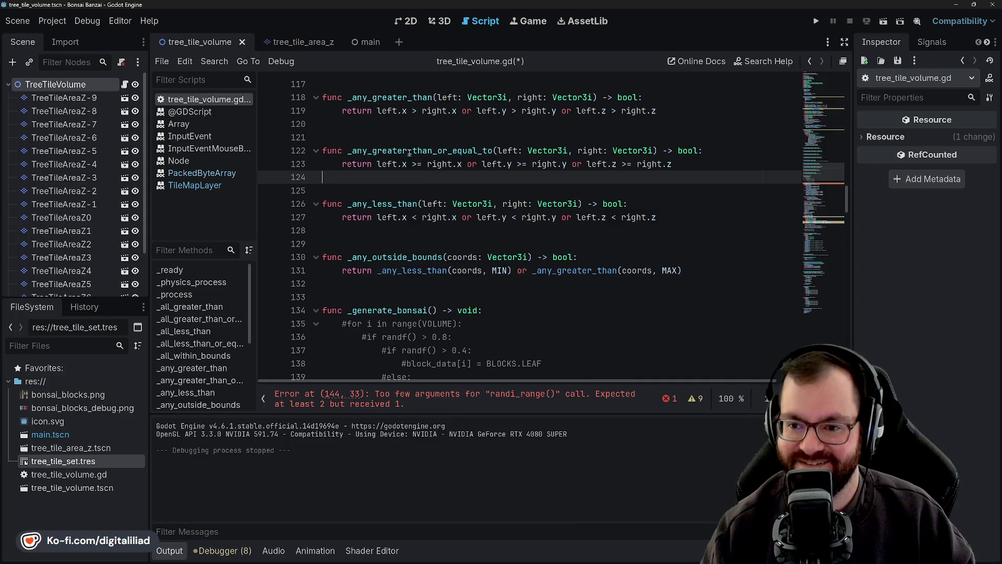
click(407, 135)
key(Down)
key(Down)
key(Down)
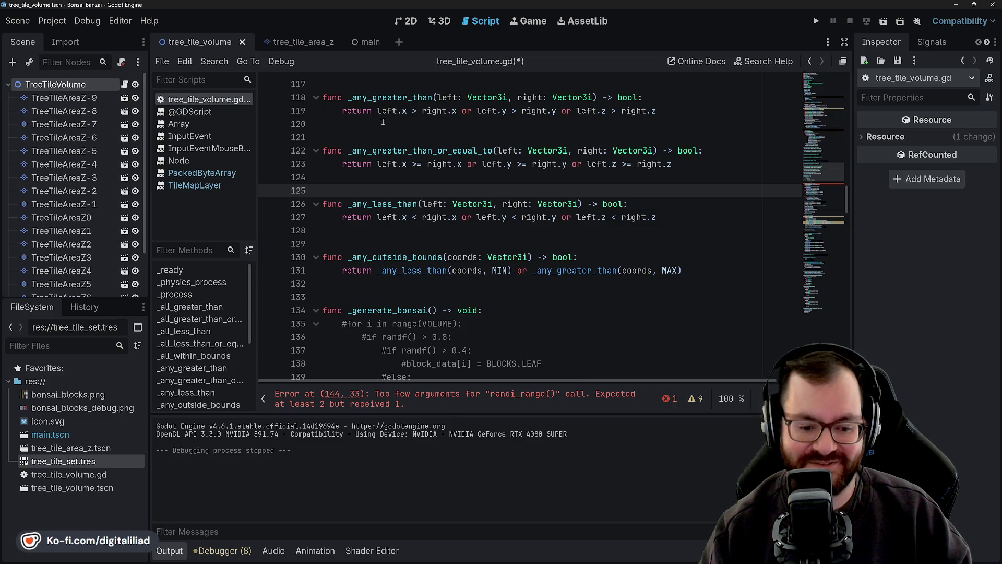
click(385, 176)
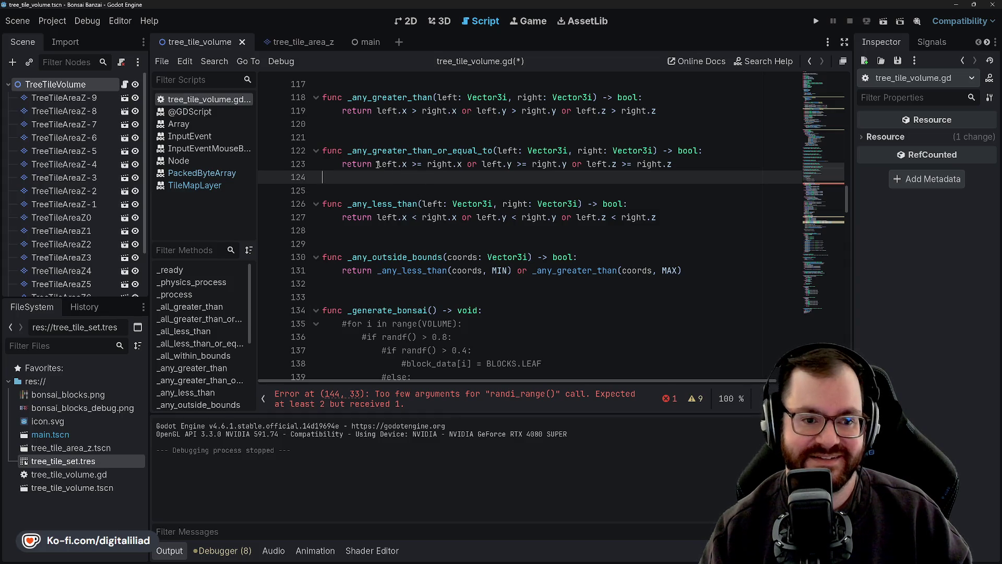
- Rename real_tray_height on line 144 to abs_tray_height
click(384, 128)
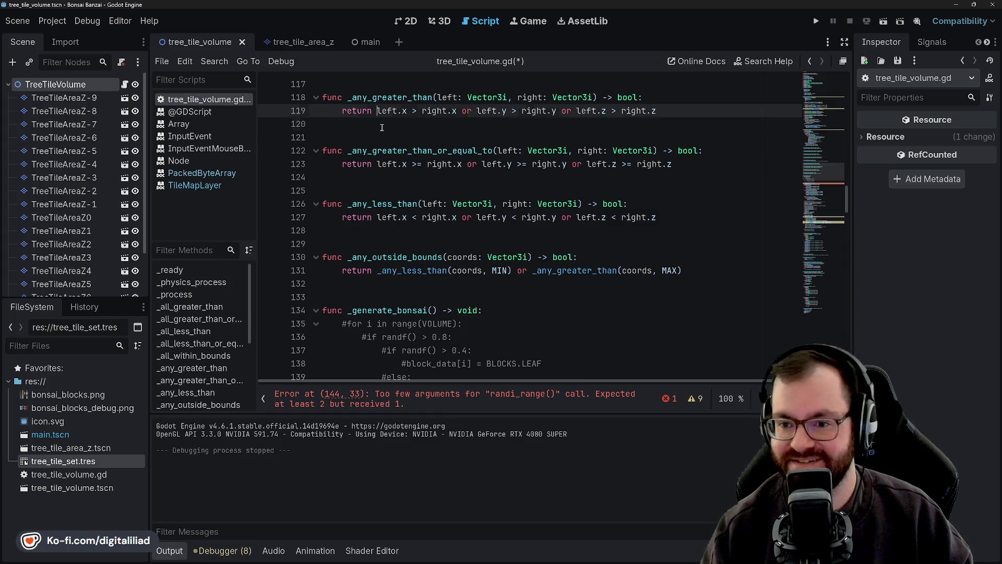
scroll(378, 187, down, 1)
scroll(378, 186, down, 6)
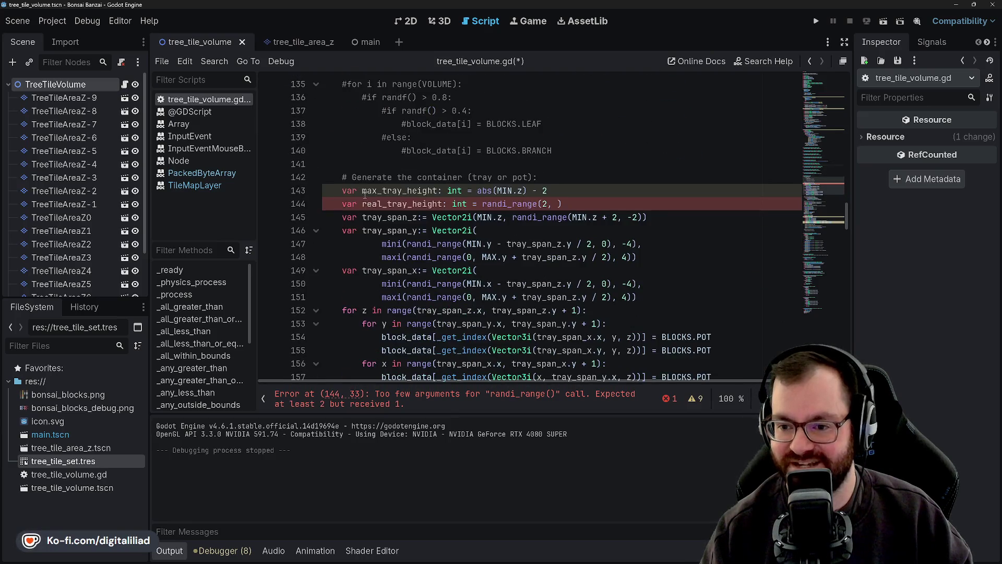
click(365, 164)
click(387, 203)
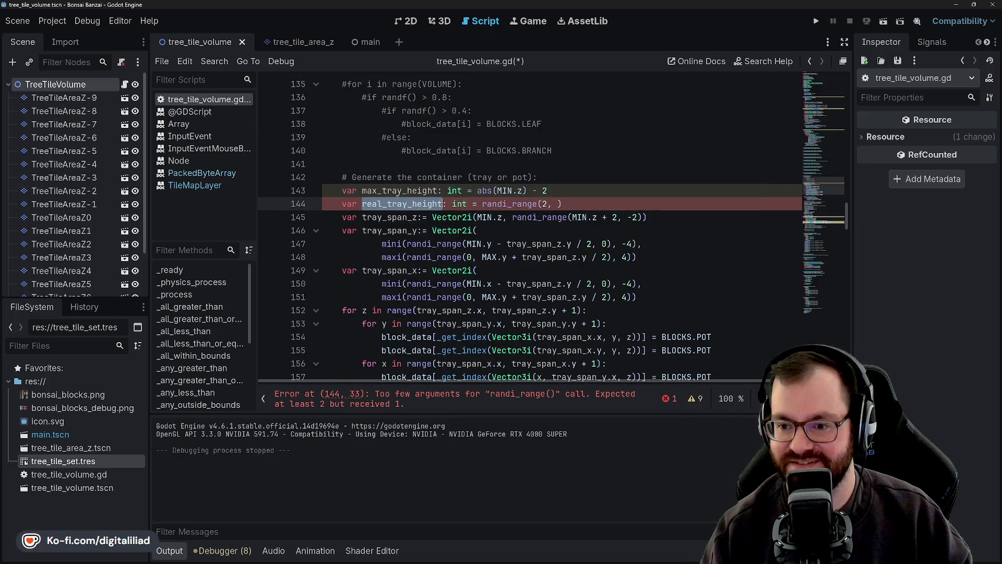
click(388, 203)
drag(383, 191, 368, 190)
click(380, 191)
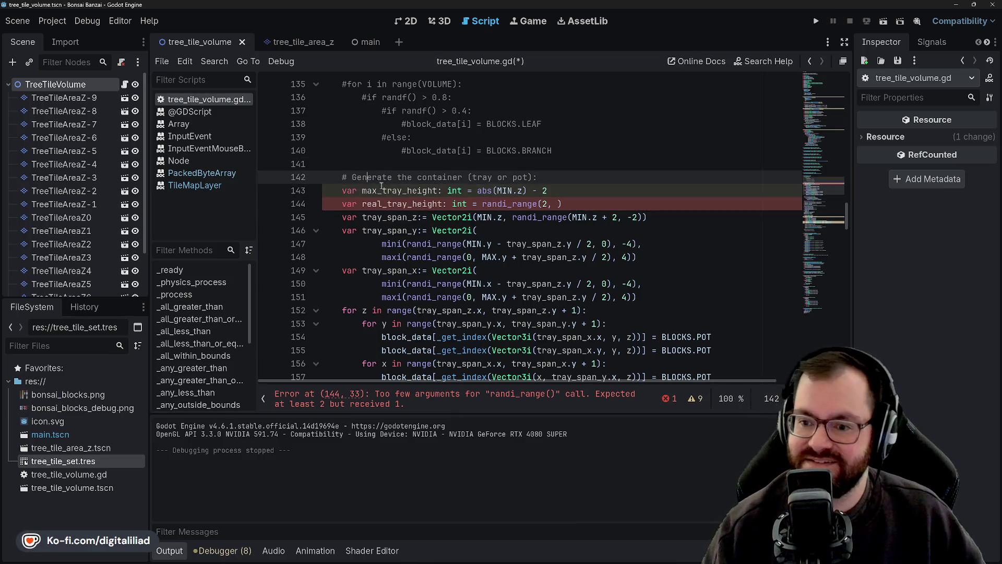
click(387, 204)
drag(368, 203, 363, 204)
key(BackSpace)
text(abs_)
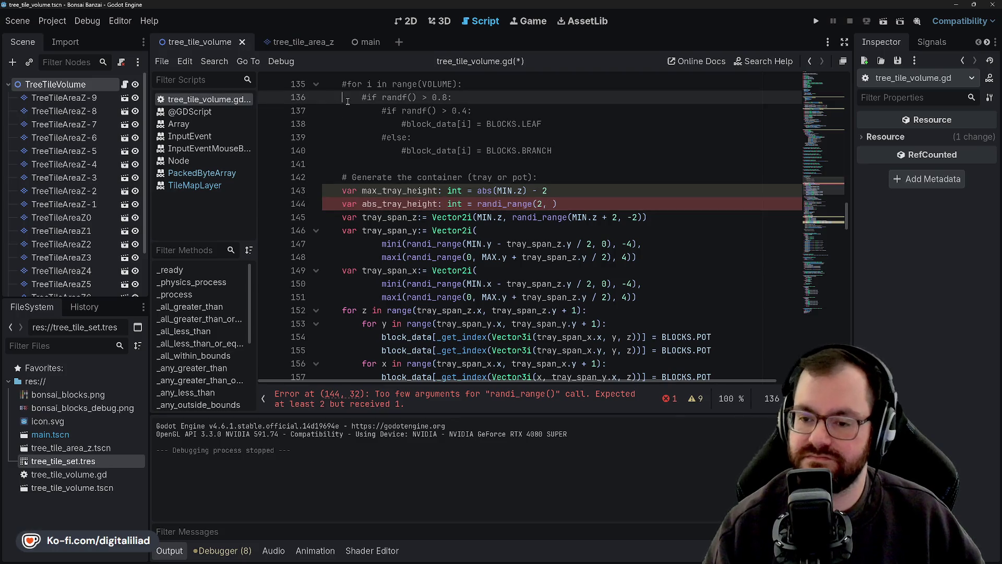
double_click(399, 206)
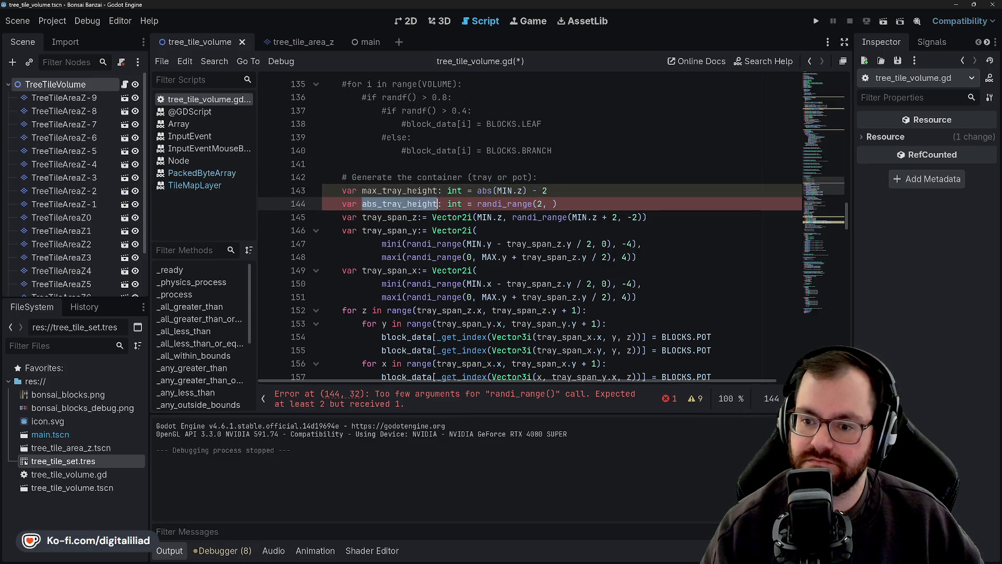
key(Up)
key(Up)
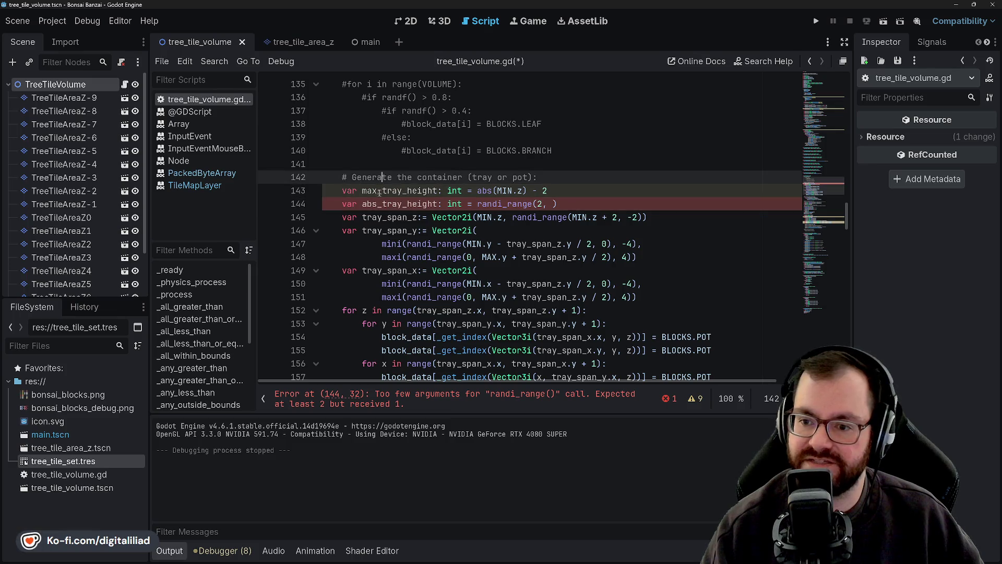
drag(382, 204, 362, 204)
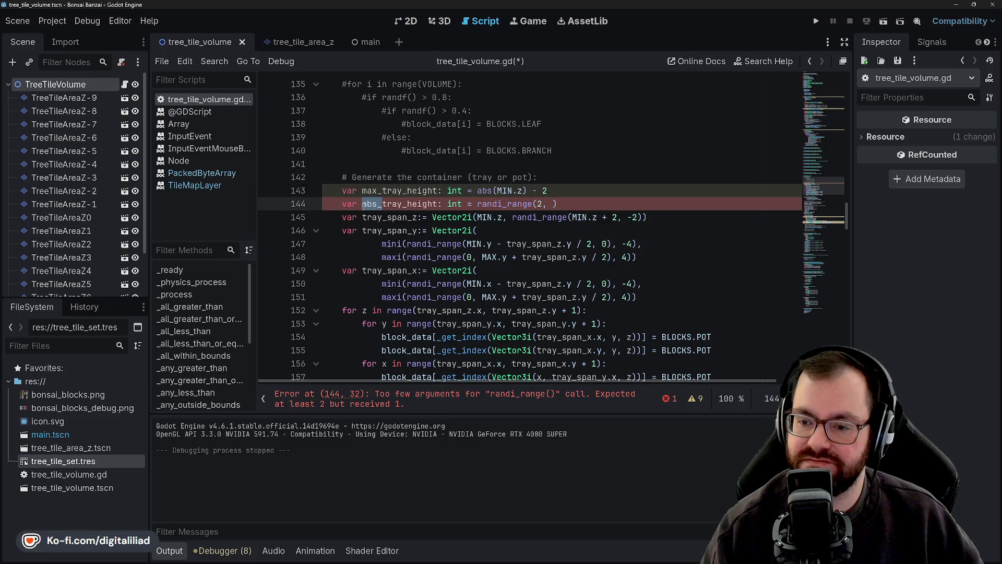
click(435, 204)
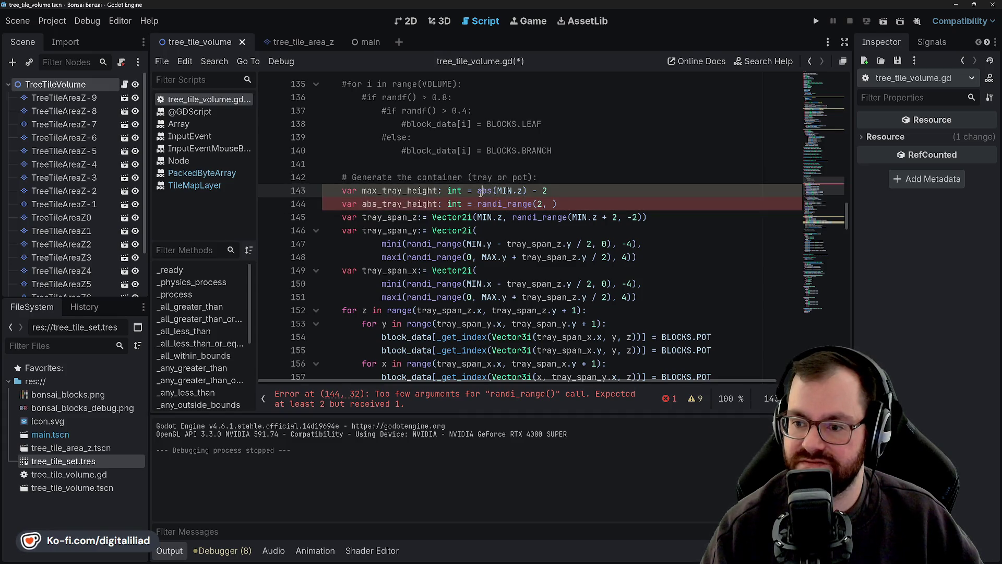
- Copy max_tray_height into randi_range's second argument, making randi_range(2, max_tray_height), and save
click(495, 190)
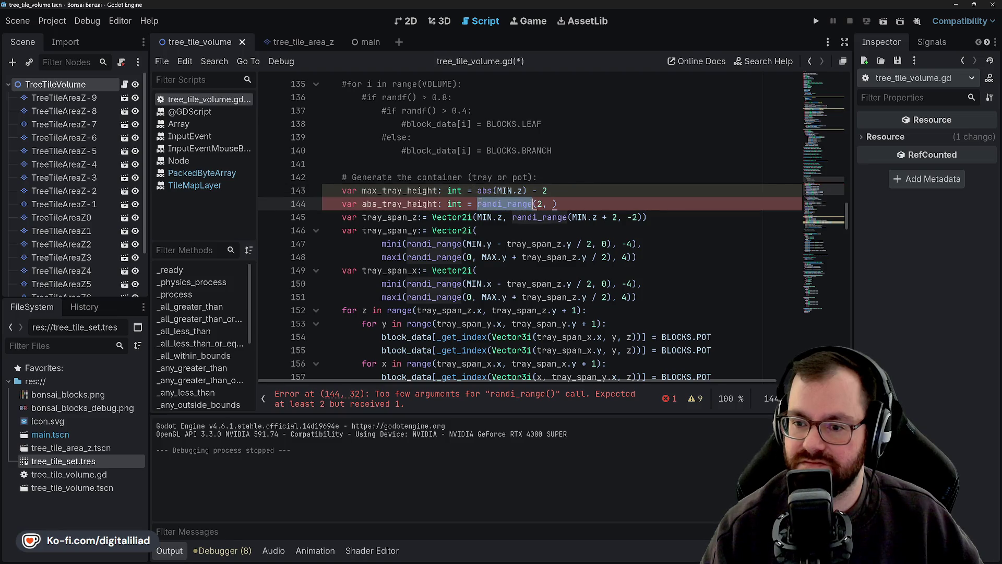
double_click(477, 177)
click(485, 191)
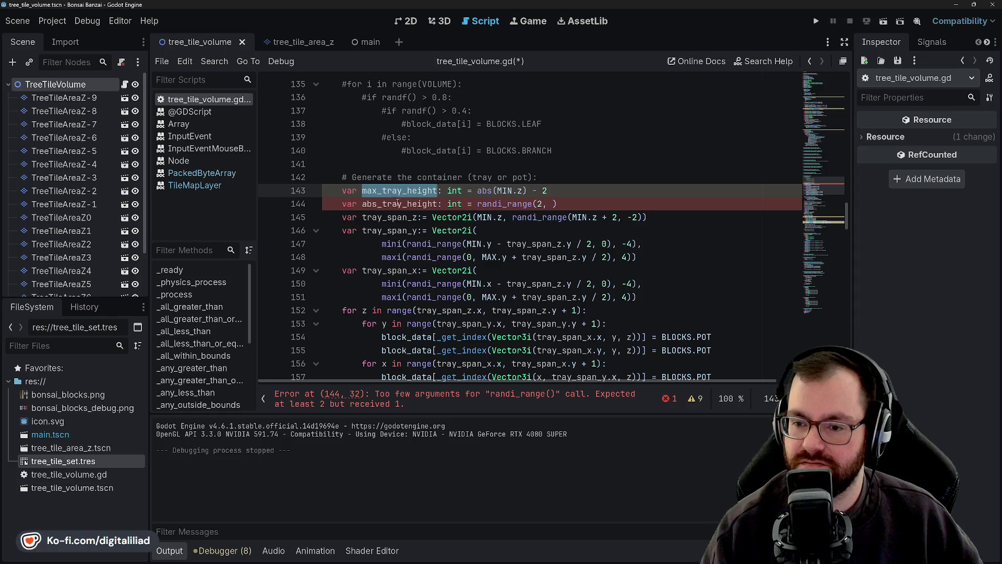
double_click(502, 204)
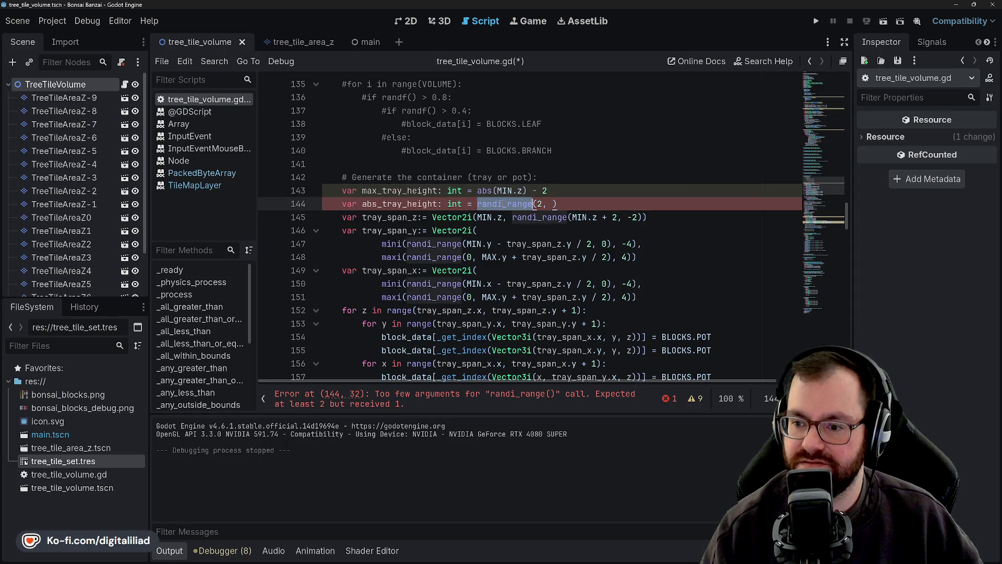
double_click(400, 190)
key(ctrl+c)
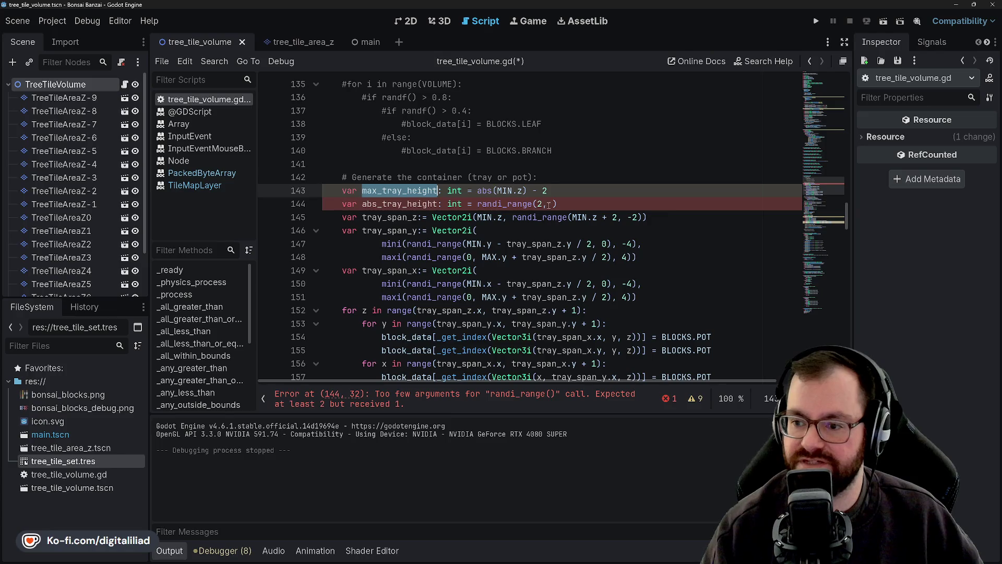
click(549, 203)
key(ctrl+v)
click(556, 163)
key(ctrl+s)
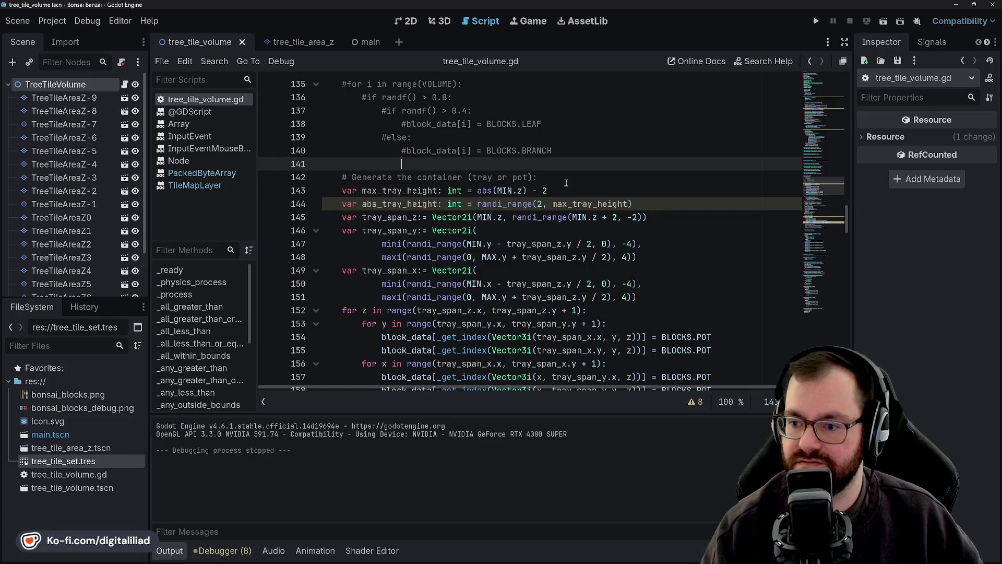
- Replace the z-span end randi_range(MIN.z + 2, -2) with MIN.z + abs_tray_height and save
click(566, 184)
mouse_move(497, 204)
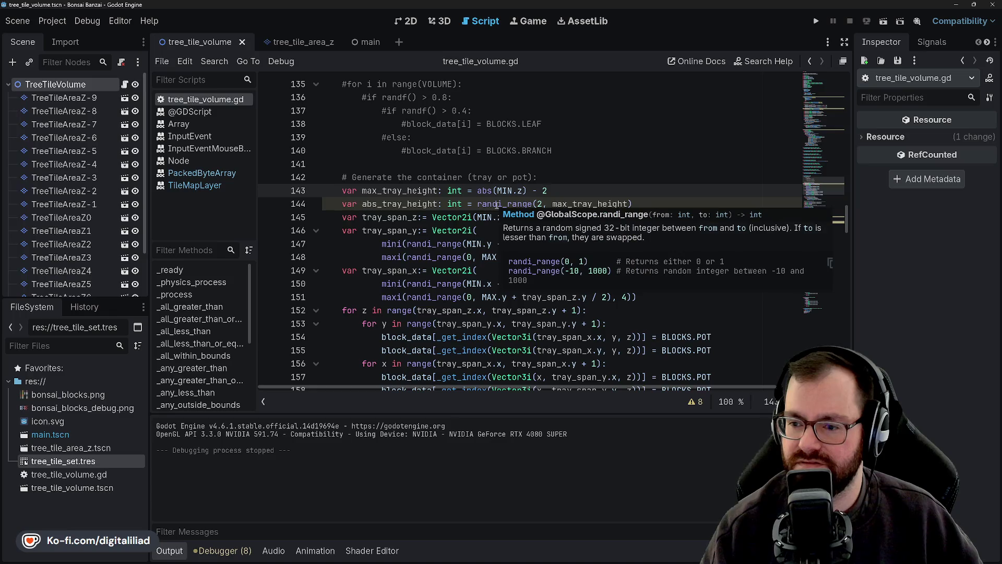
click(452, 203)
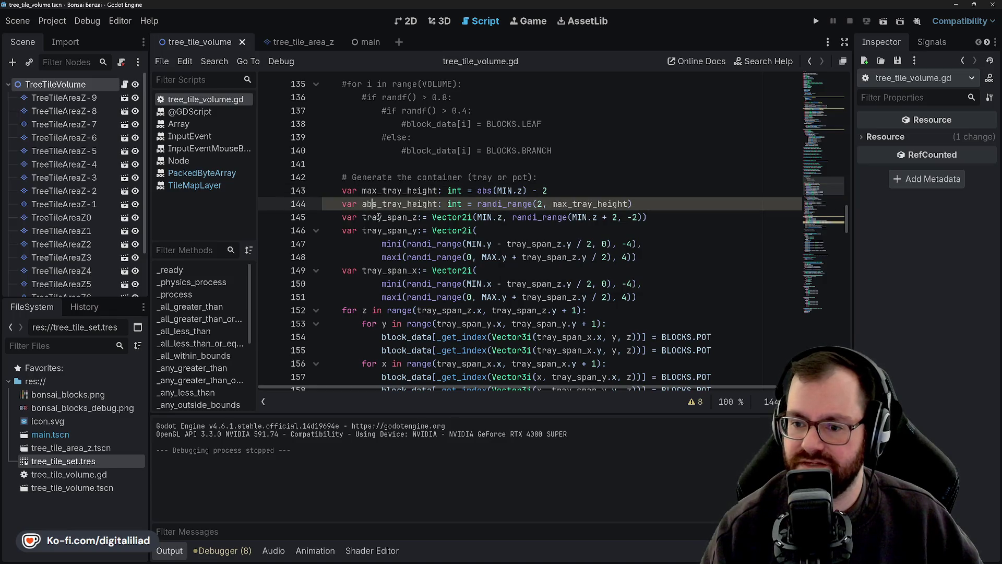
double_click(484, 217)
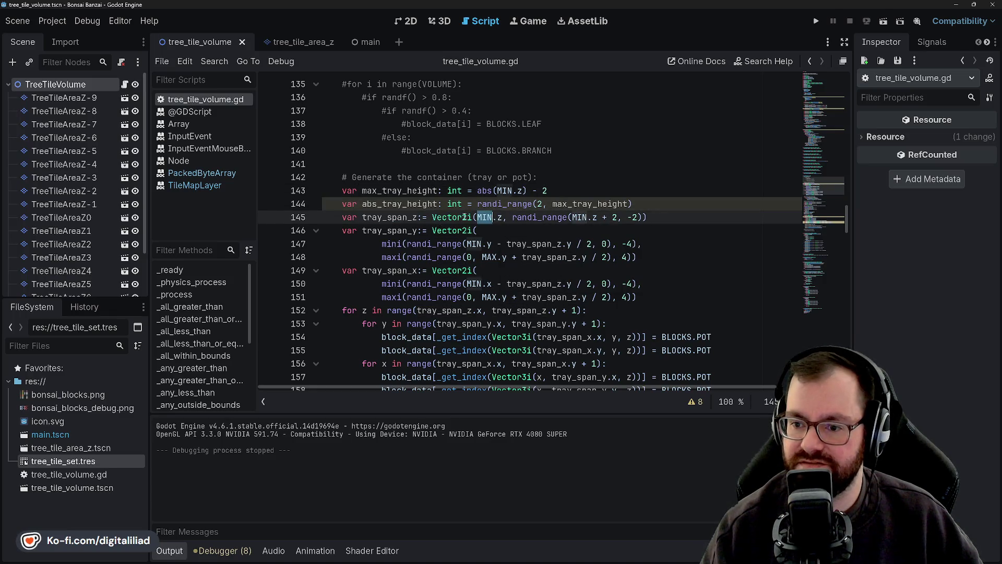
key(Up)
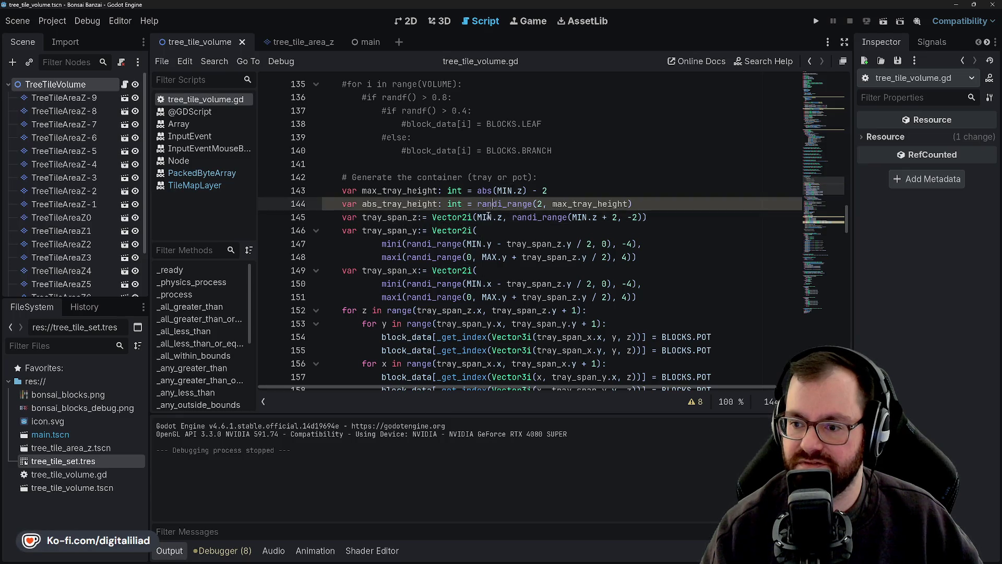
click(480, 204)
double_click(383, 204)
click(515, 178)
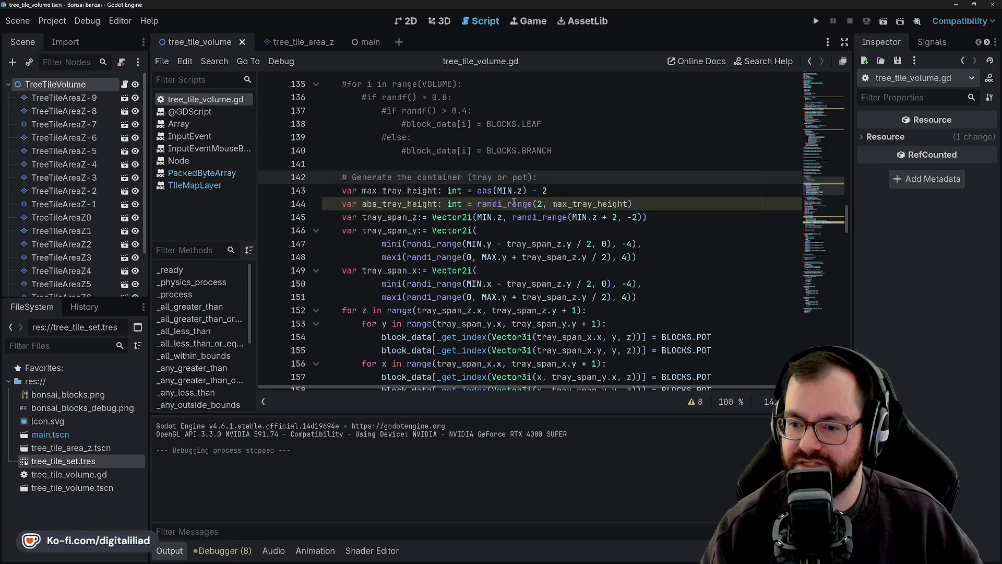
drag(513, 216, 645, 217)
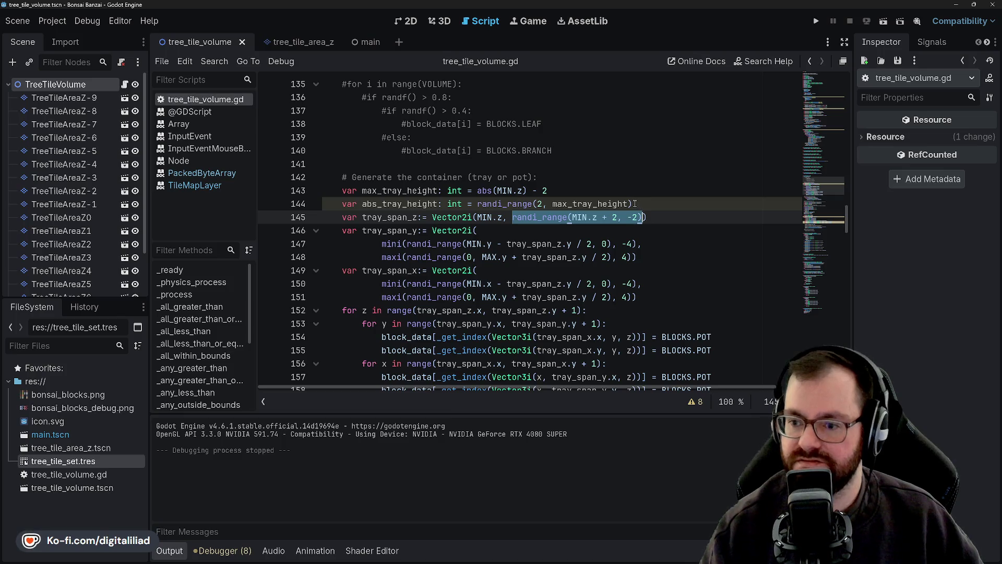
text(MIN.)
text(z + )
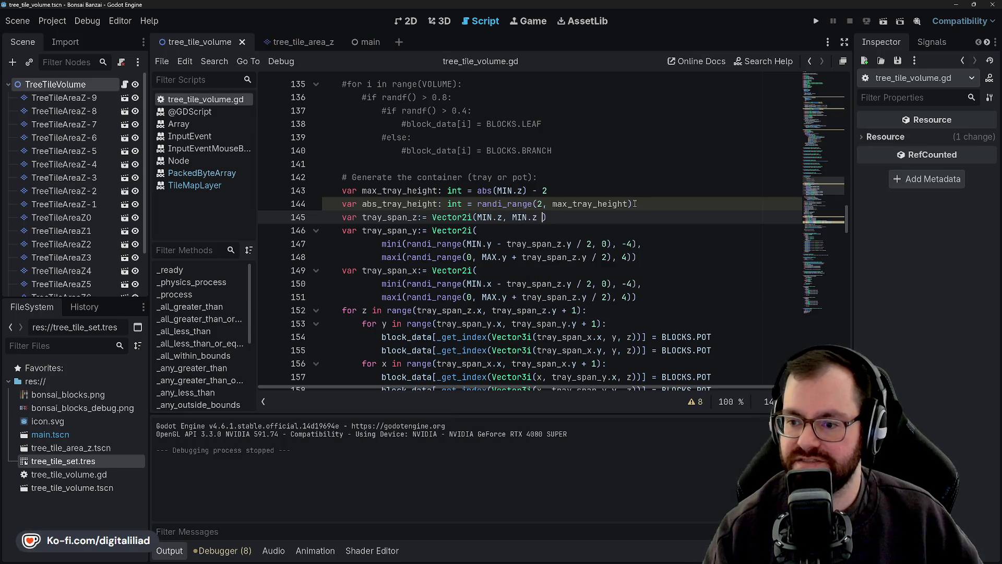
text(abs_tra)
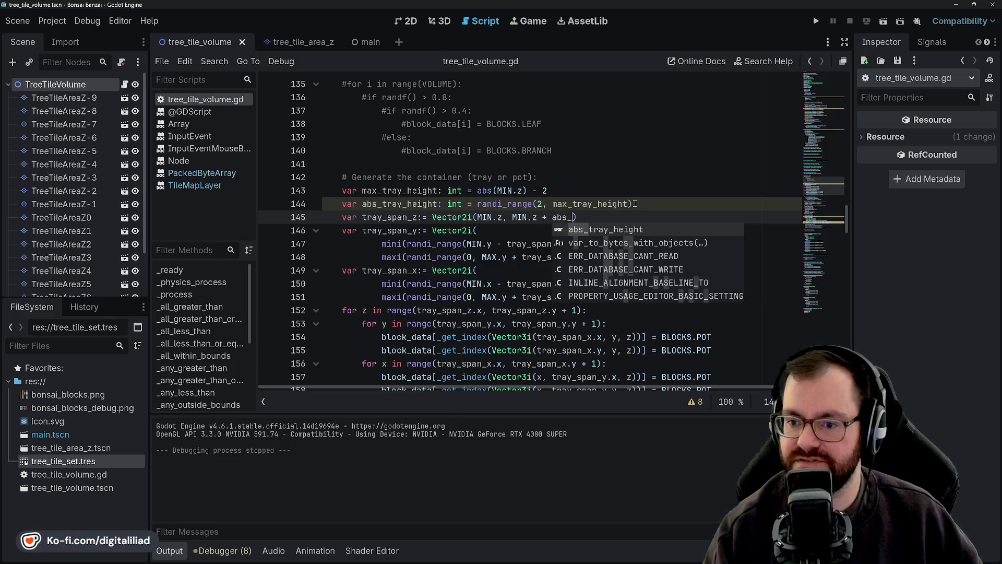
text(y_height)
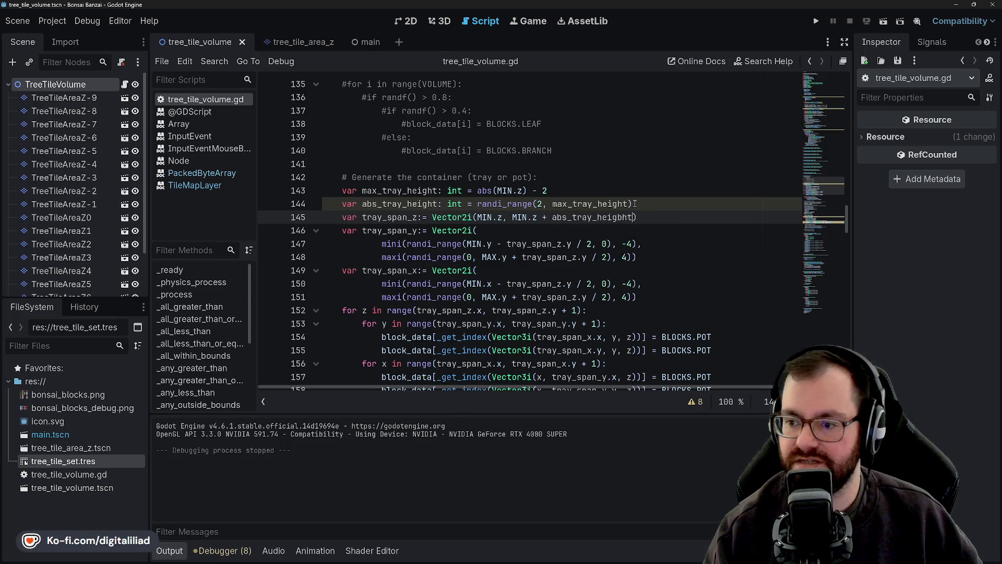
key(ctrl+s)
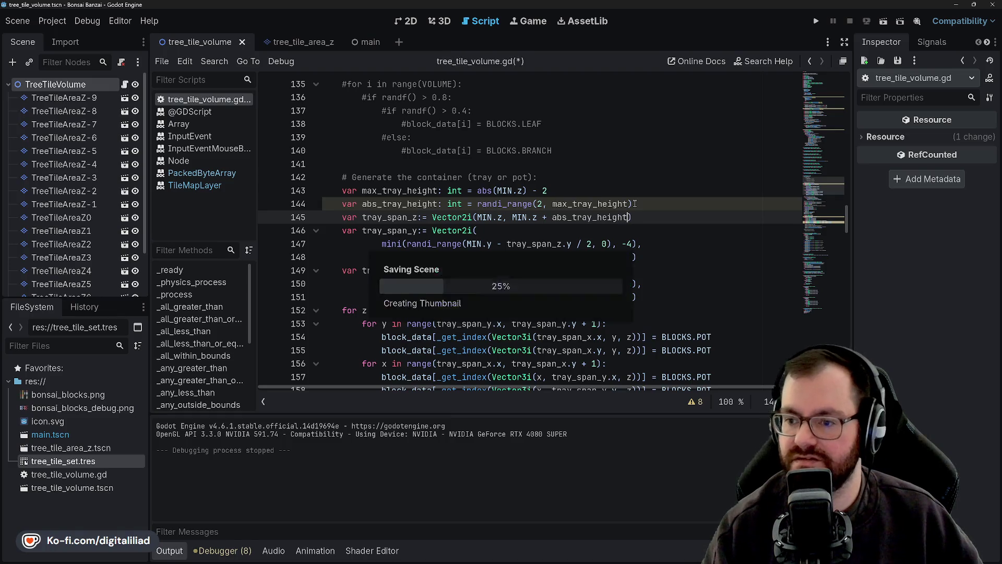
- Review the updated span lines and highlight every use of tray_span_y
click(566, 195)
click(531, 216)
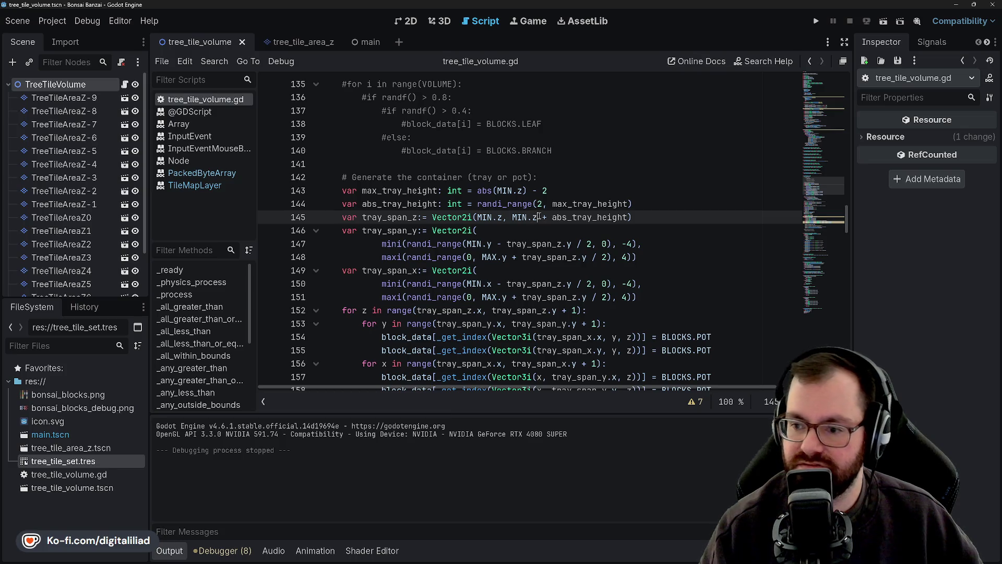
click(550, 230)
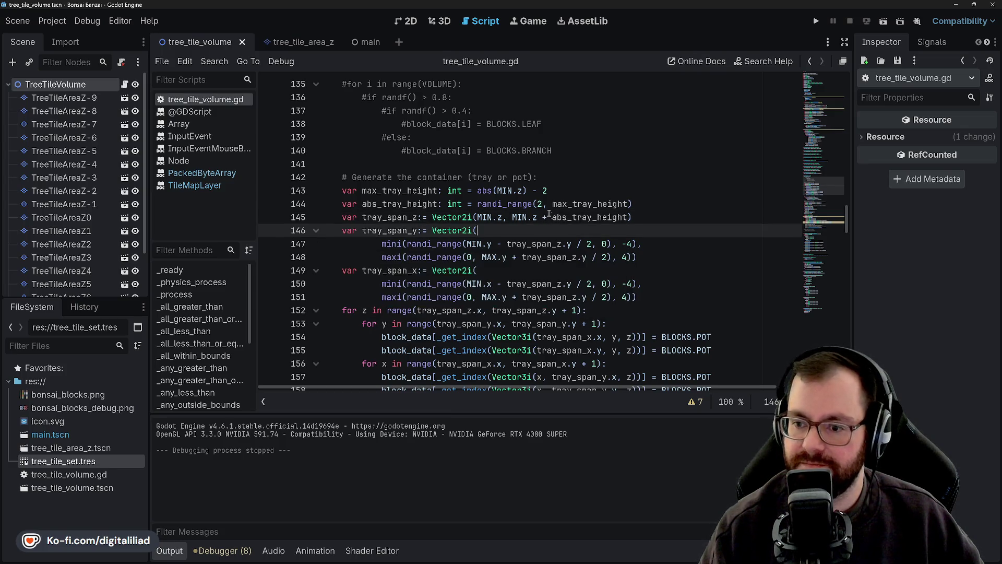
click(549, 215)
click(462, 190)
click(498, 204)
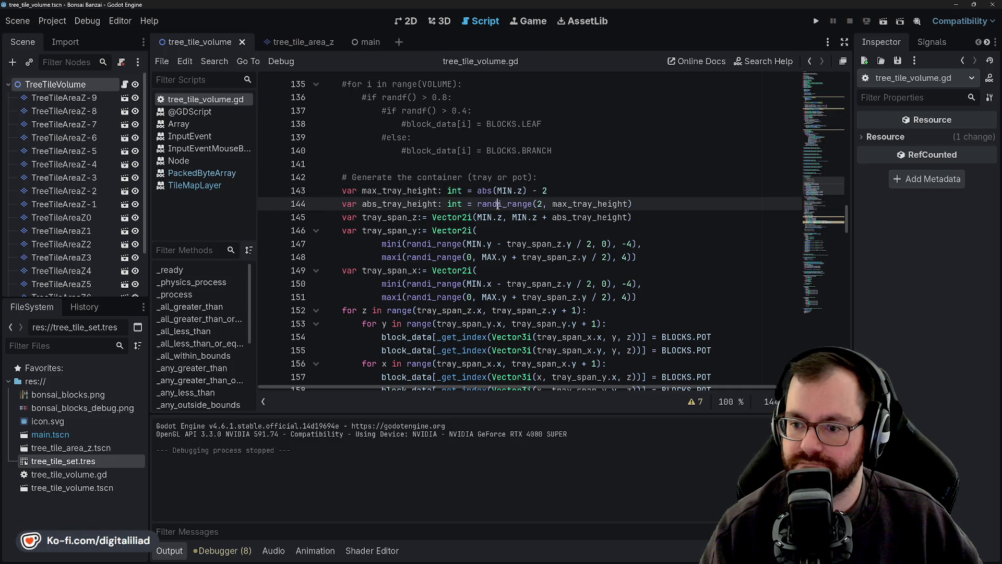
click(388, 230)
click(390, 271)
scroll(397, 235, down, 1)
double_click(403, 190)
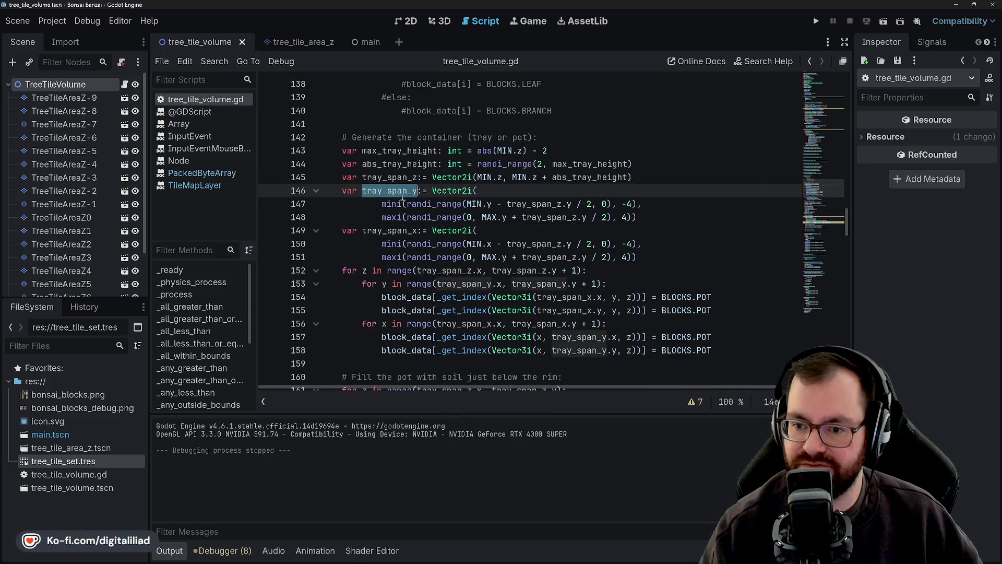
- Highlight every use of tray_span_y around the tray span declarations
key(Down)
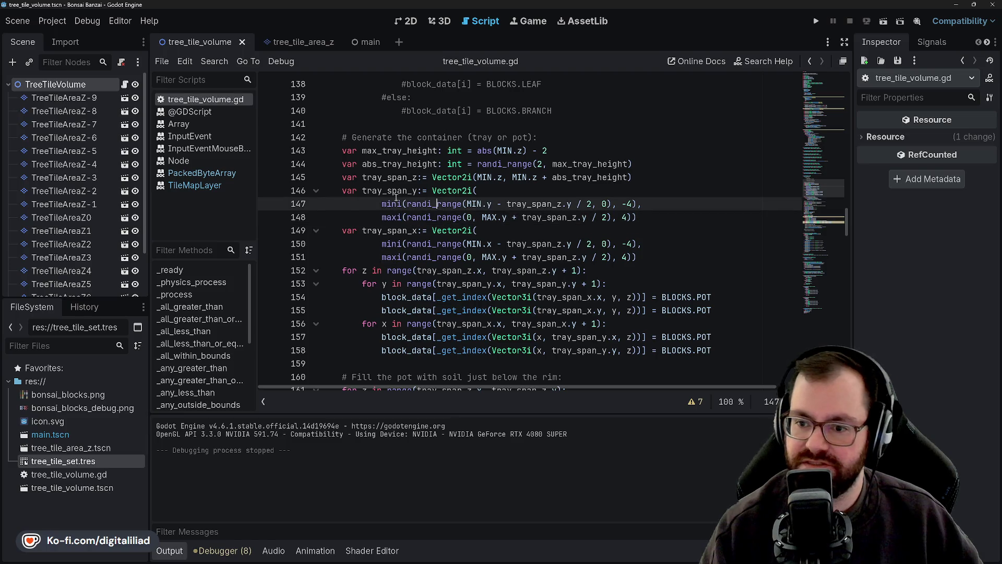
double_click(386, 190)
click(397, 190)
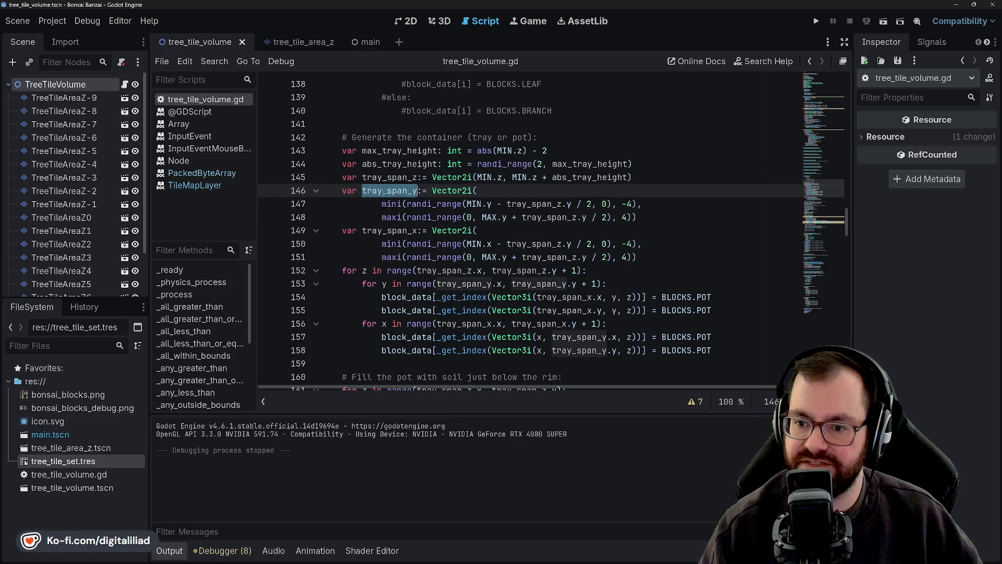
key(Up)
double_click(387, 190)
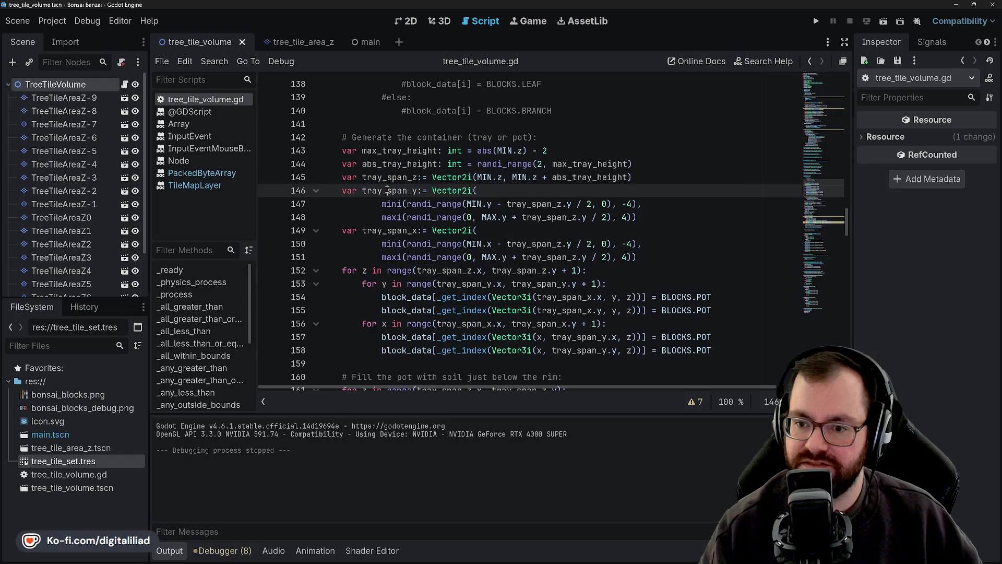
click(387, 191)
double_click(388, 190)
double_click(391, 203)
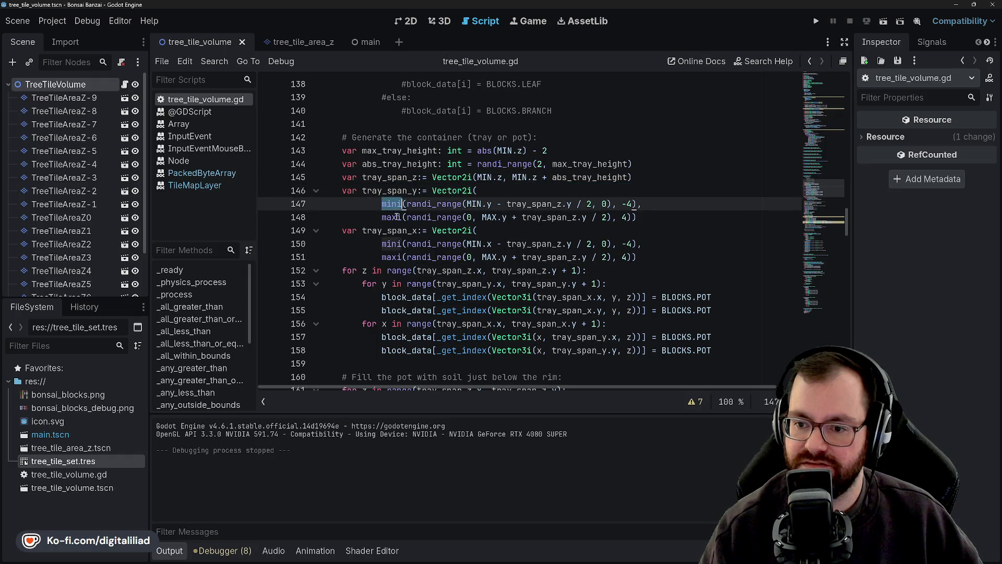
- Highlight every use of abs_tray_height across the nearby pot-generation lines
double_click(399, 164)
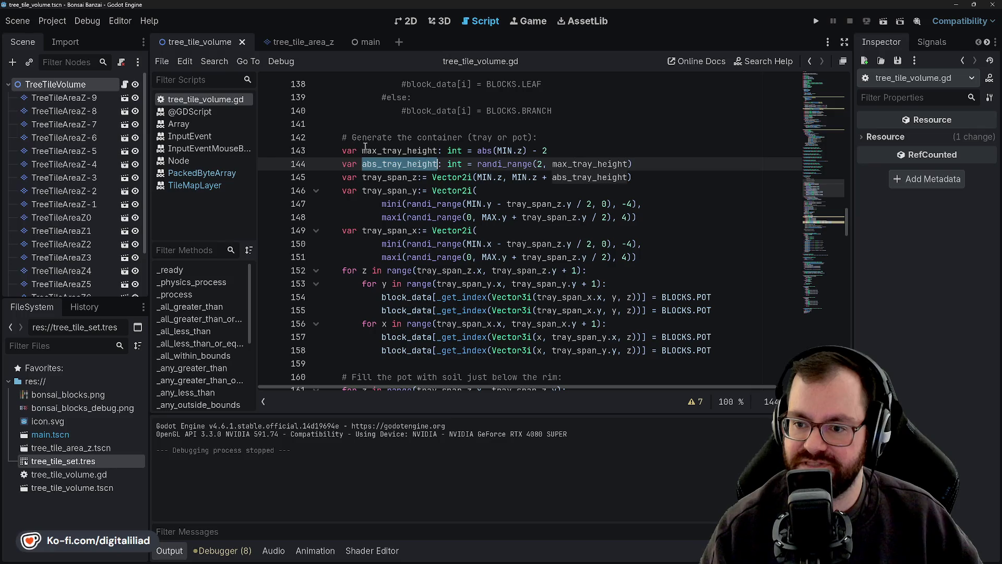
click(485, 192)
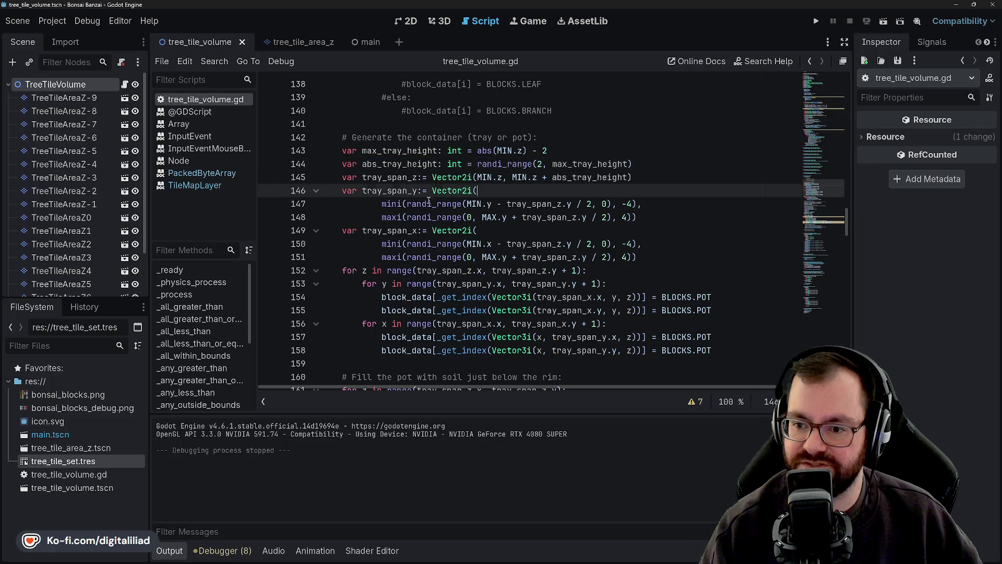
click(392, 203)
double_click(392, 203)
click(397, 178)
click(390, 190)
click(392, 203)
double_click(392, 190)
double_click(391, 204)
click(392, 177)
double_click(393, 177)
double_click(392, 190)
double_click(392, 177)
double_click(409, 163)
double_click(409, 150)
click(391, 163)
click(392, 177)
double_click(393, 177)
click(397, 164)
double_click(397, 164)
click(396, 177)
double_click(396, 177)
click(397, 164)
double_click(397, 164)
click(396, 177)
click(395, 189)
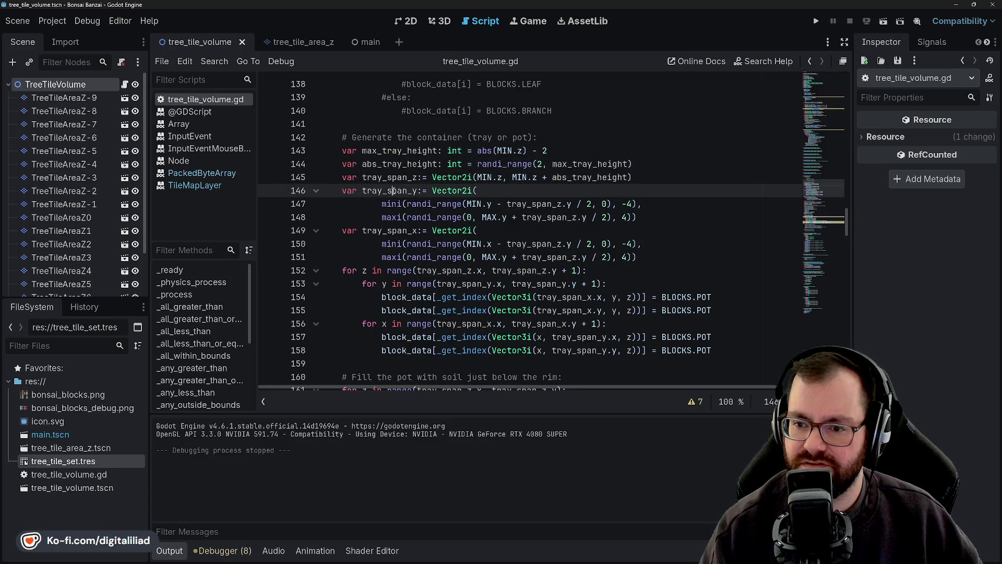
click(392, 177)
click(397, 164)
click(390, 176)
click(481, 190)
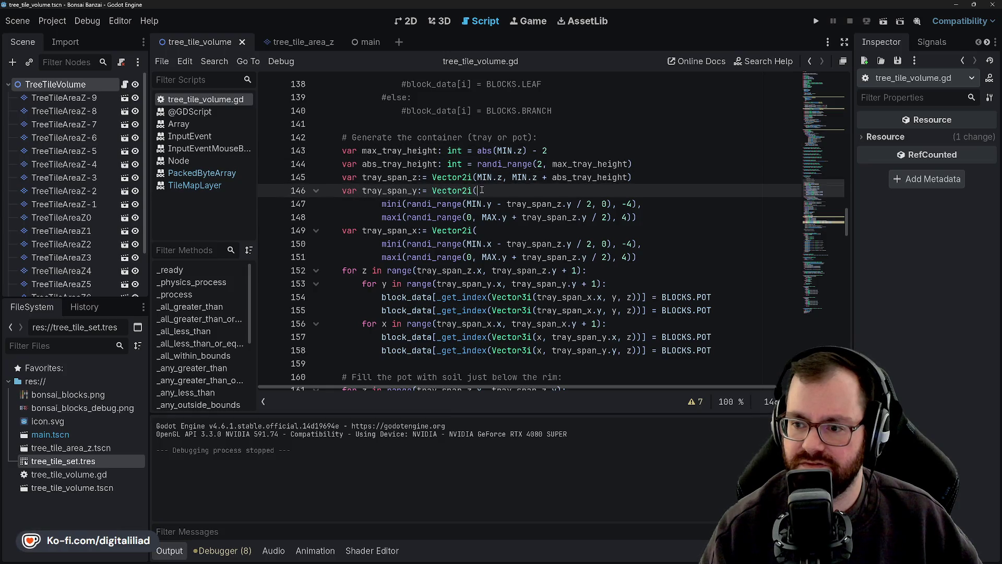
- Declare var min_tray_width: int above tray_span_y, trying 3 and 5 before settling on 6
click(694, 177)
key(Return)
text(va)
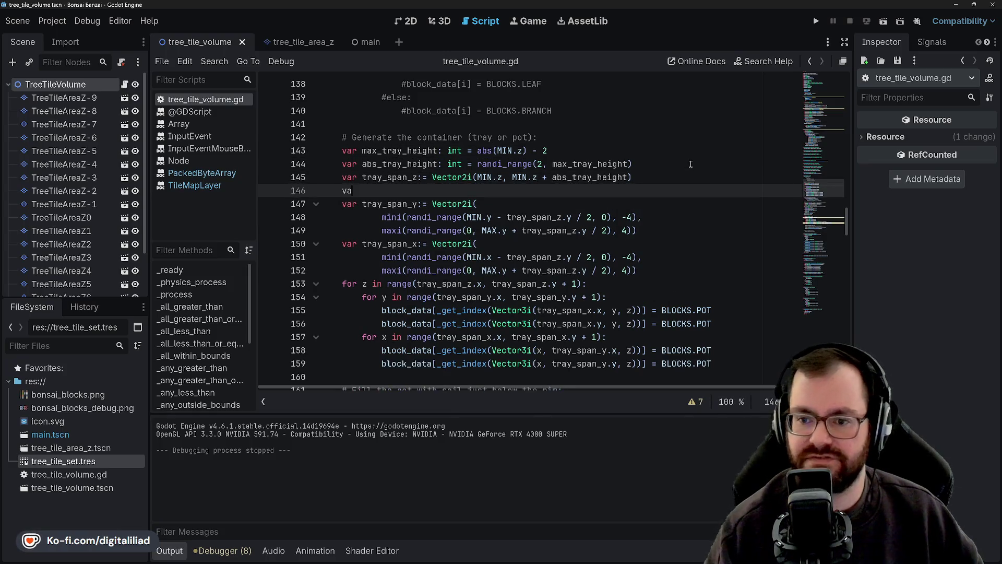
text(r abs_tray_w)
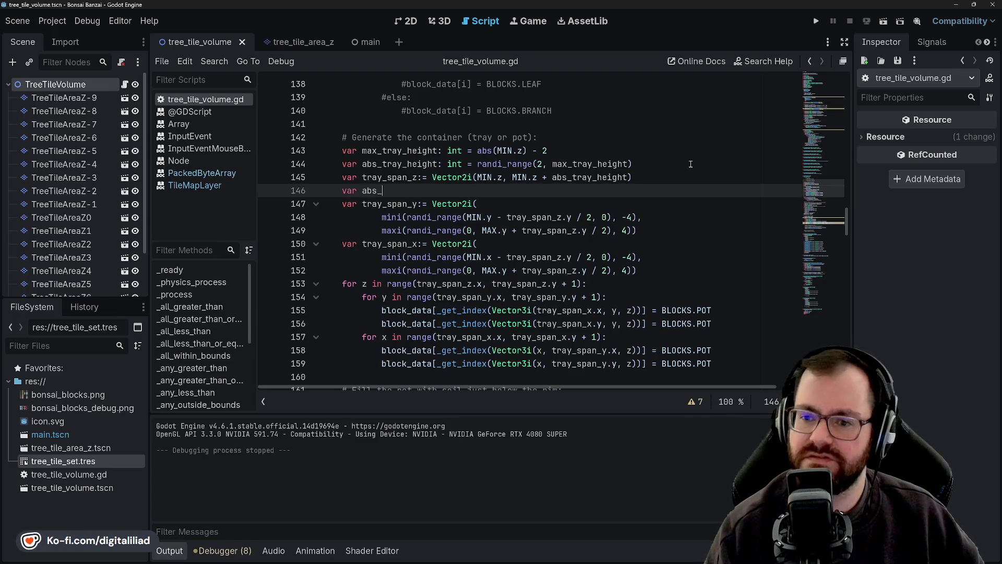
key(BackSpace)
key(BackSpace)
key(BackSpace)
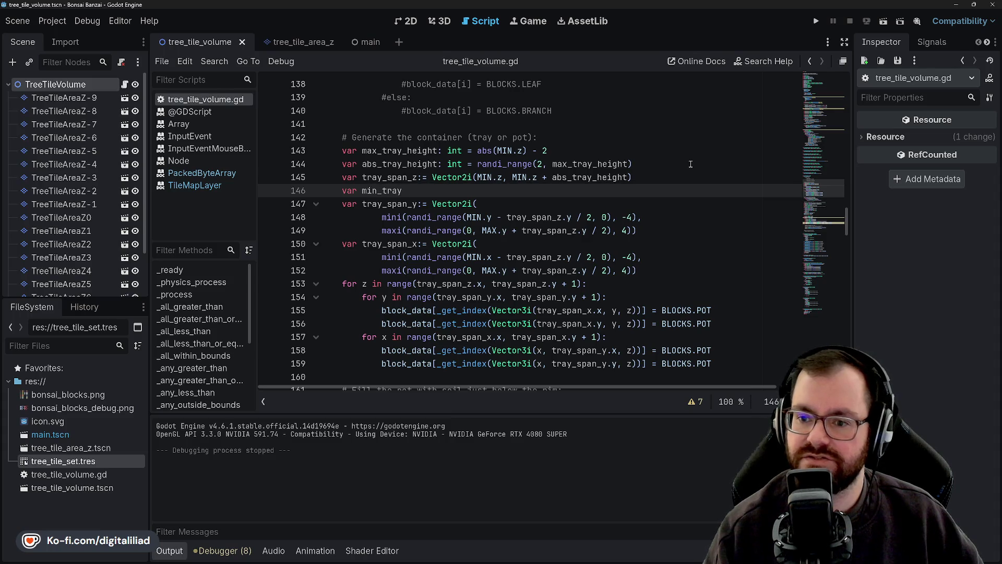
text(dth: int = )
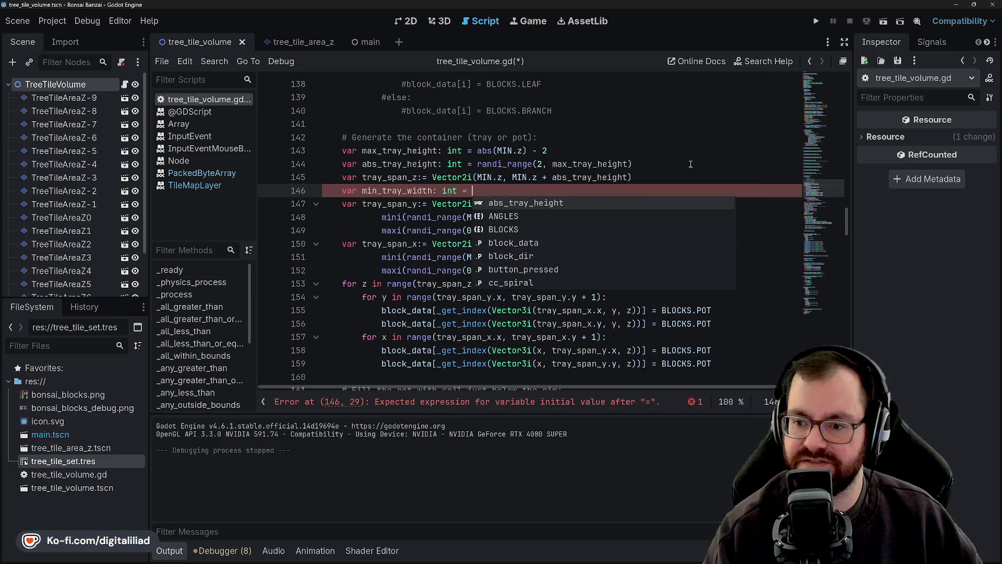
text(3)
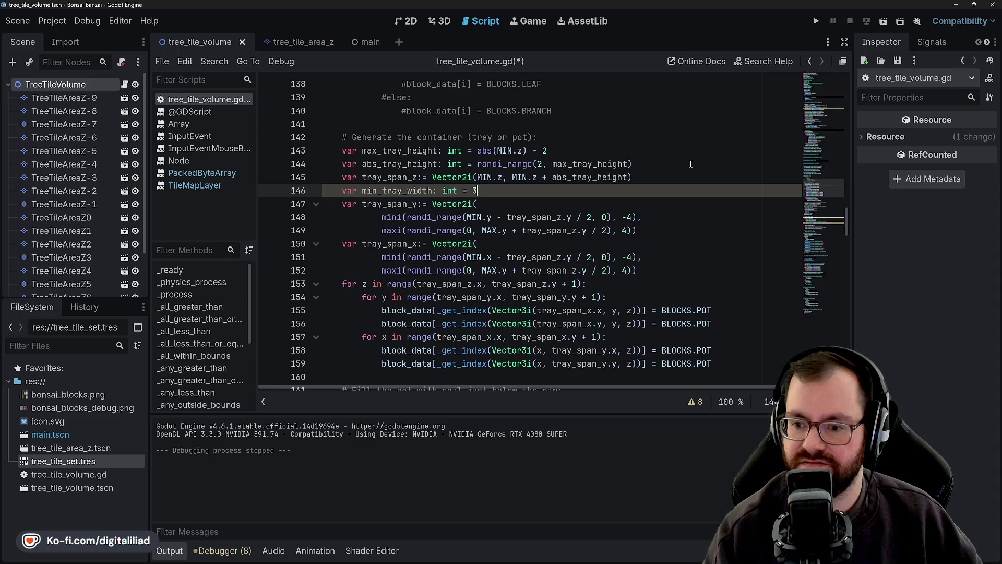
key(BackSpace)
text(5)
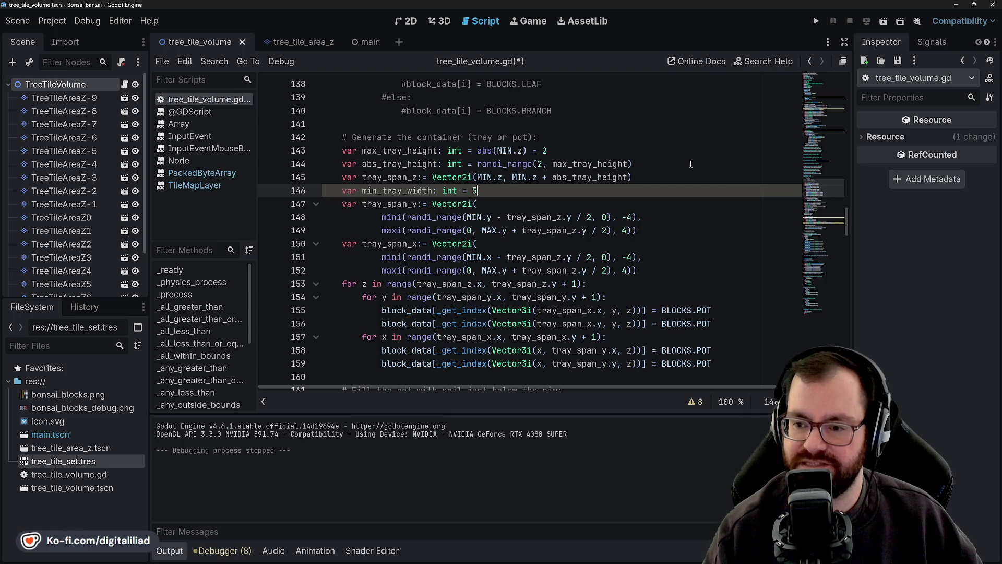
key(BackSpace)
text(6)
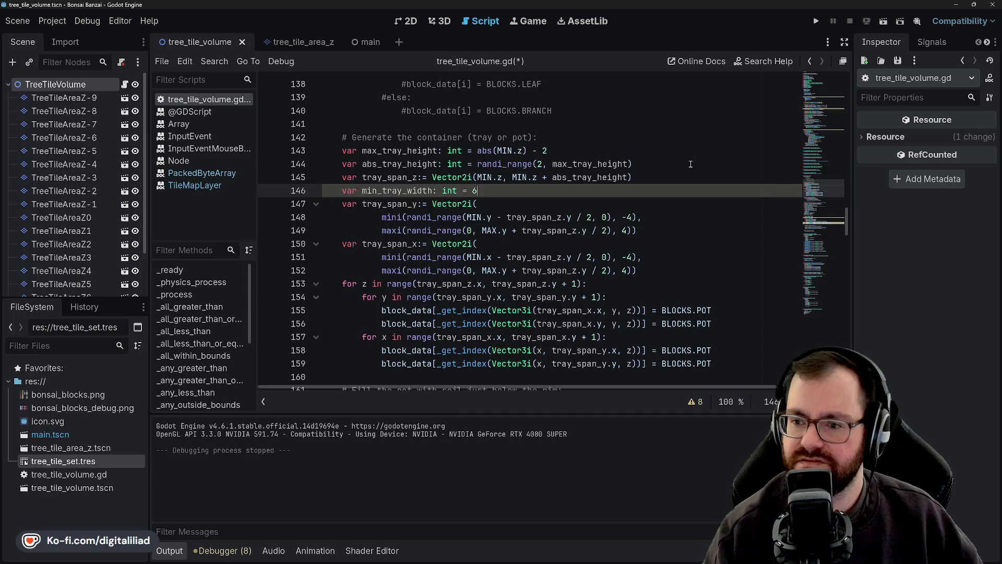
double_click(482, 137)
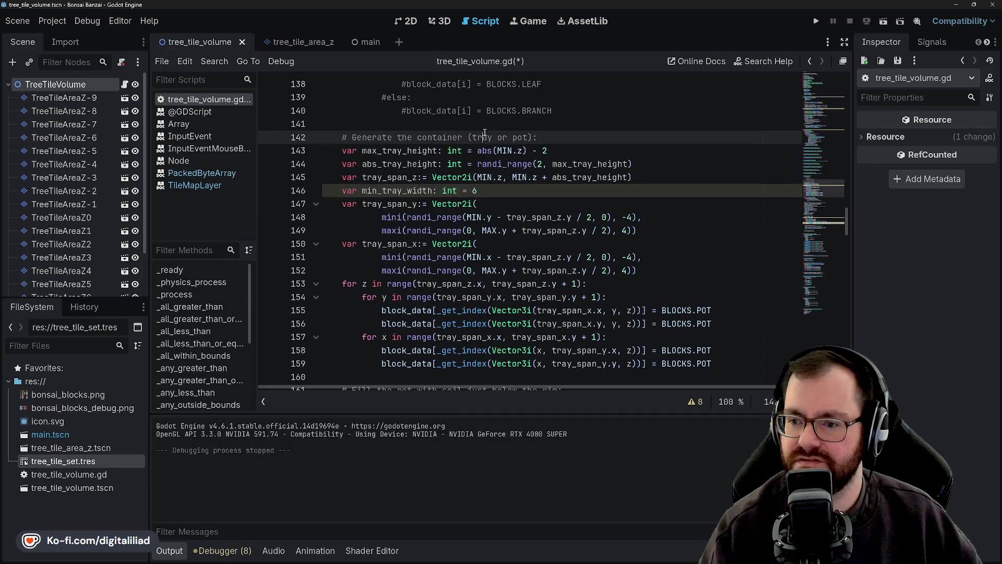
key(Down)
key(Left)
key(Left)
key(Left)
key(Up)
click(506, 148)
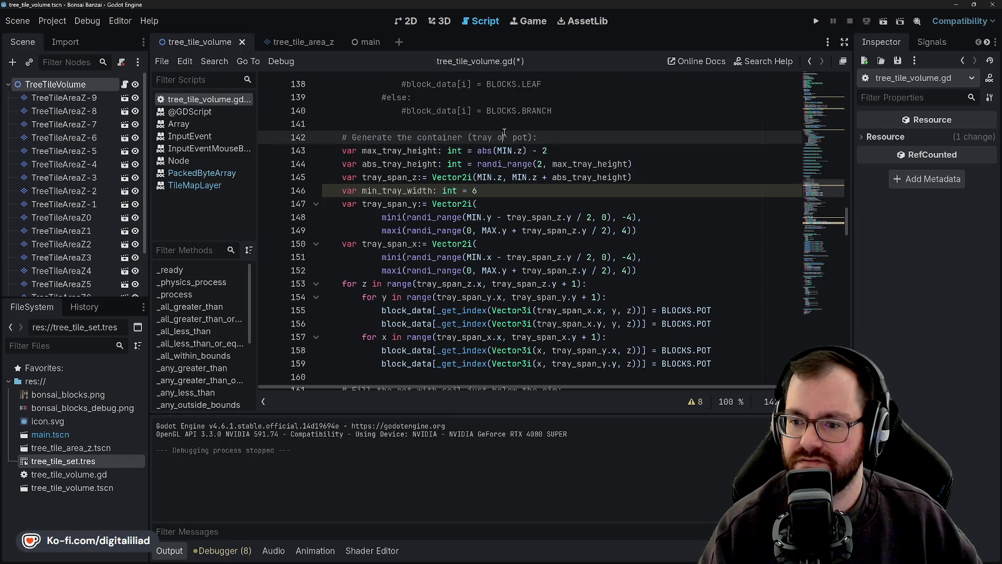
mouse_move(496, 150)
mouse_down()
mouse_move(522, 151)
mouse_move(486, 191)
mouse_move(502, 164)
mouse_up()
click(504, 137)
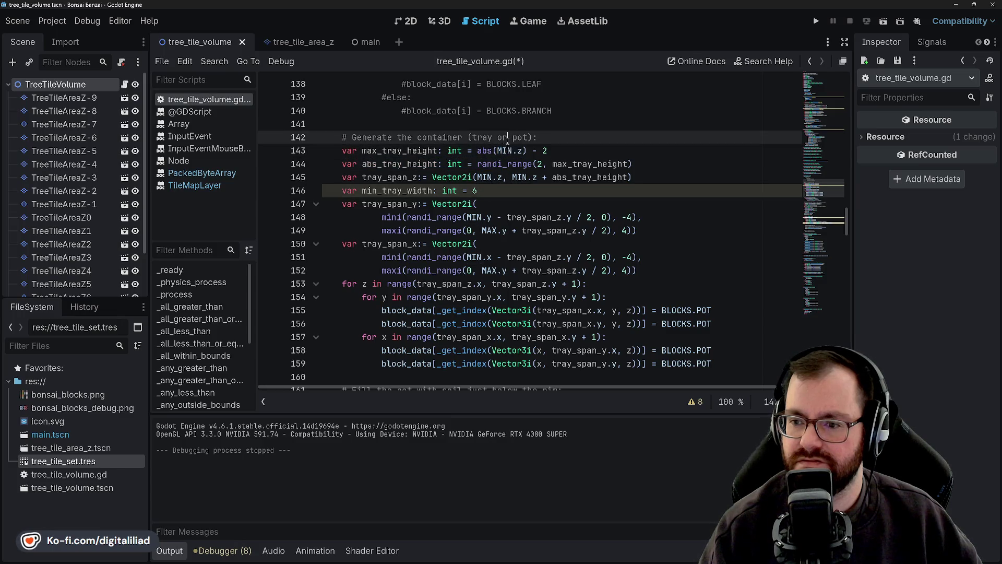
scroll(842, 233, up, 4)
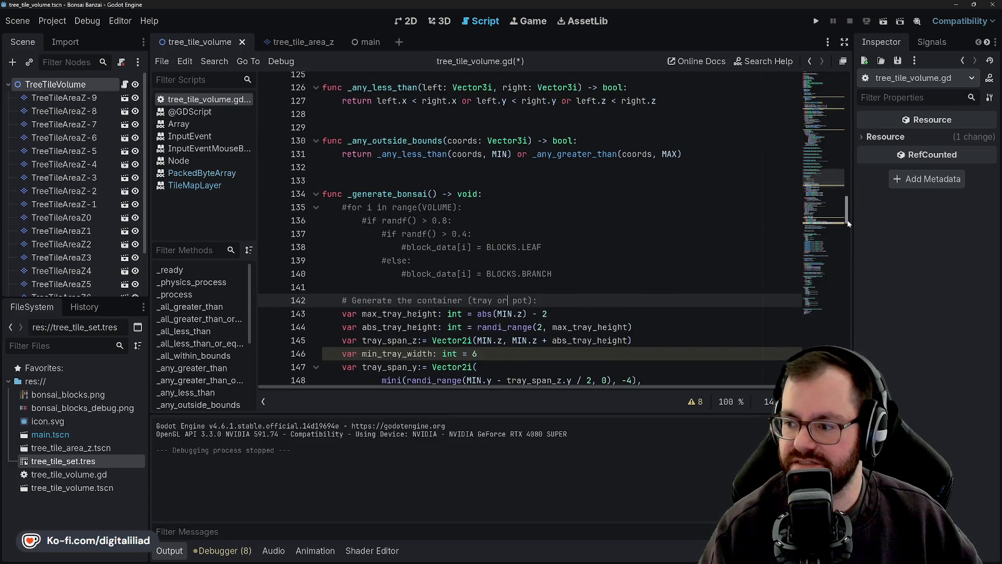
scroll(842, 237, up, 20)
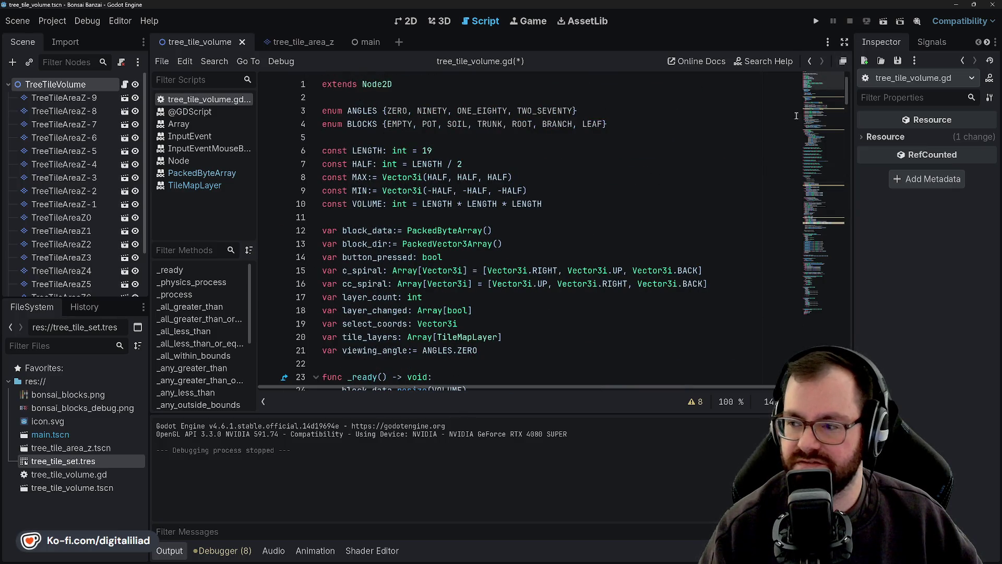
scroll(835, 165, down, 20)
mouse_move(833, 166)
mouse_down()
mouse_move(831, 264)
mouse_move(844, 221)
mouse_up()
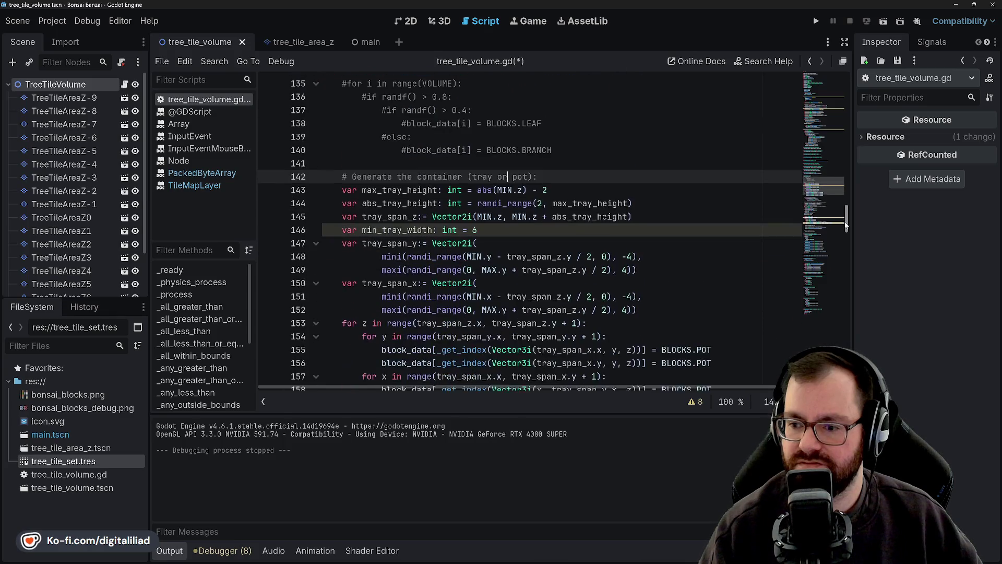
click(529, 146)
click(529, 160)
click(564, 198)
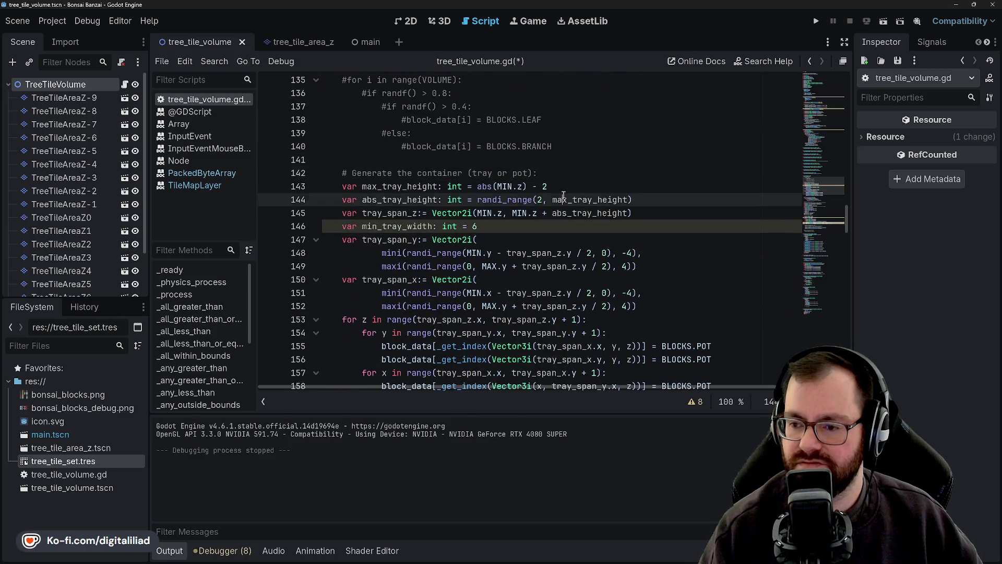
click(554, 187)
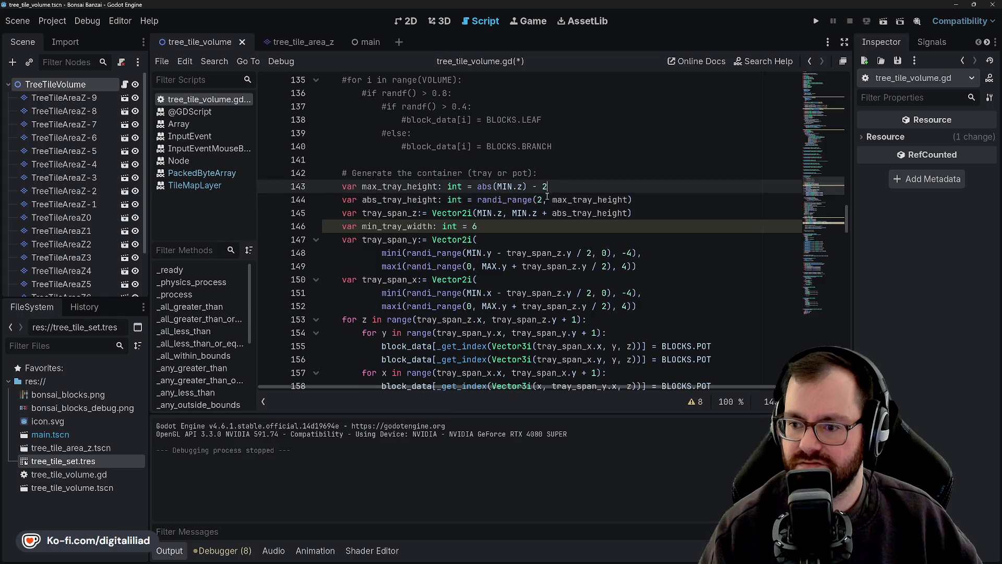
drag(845, 225, 849, 84)
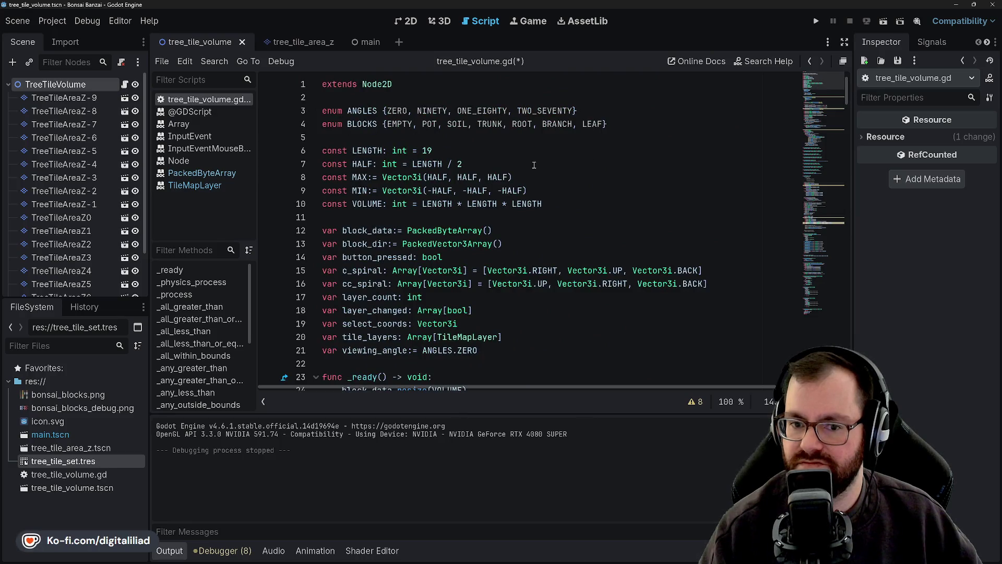
scroll(98, 231, down, 3)
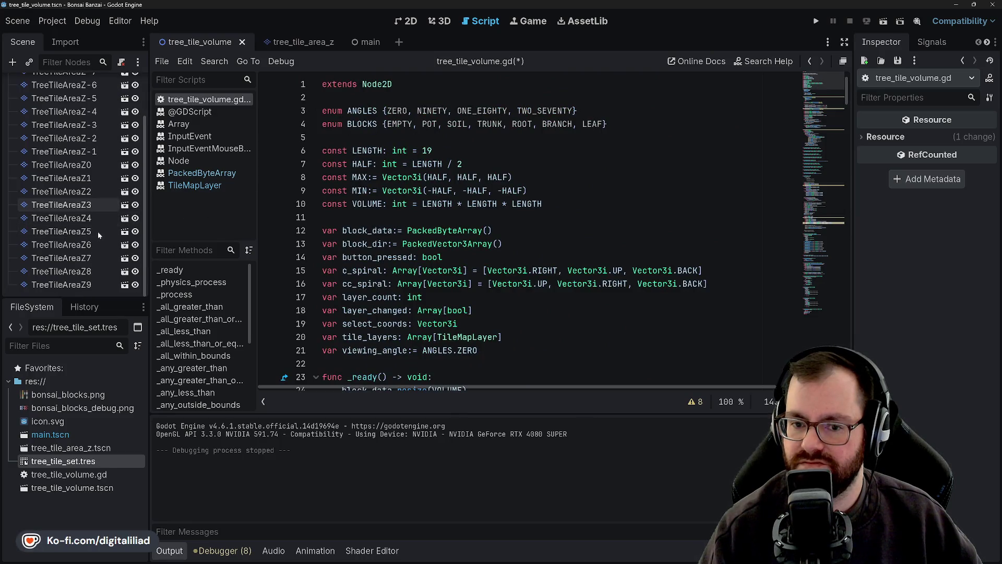
scroll(81, 245, up, 3)
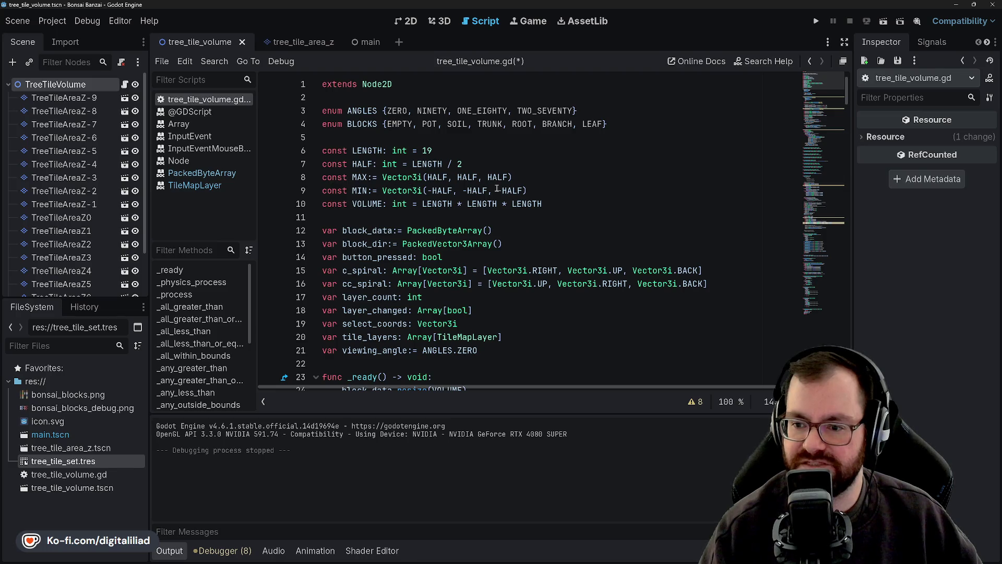
drag(847, 103, 841, 263)
click(541, 247)
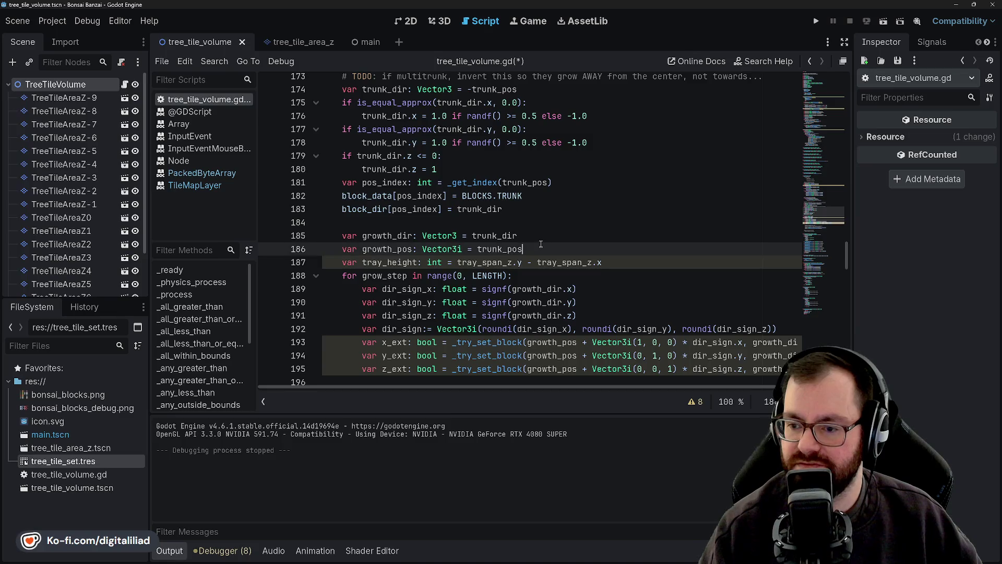
click(542, 218)
key(Down)
key(Down)
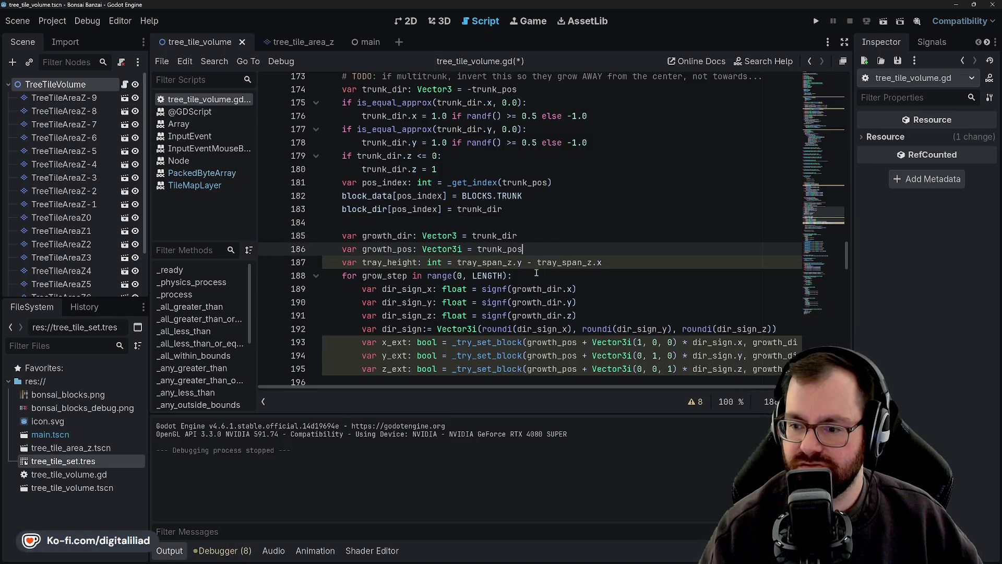
key(Up)
key(Down)
key(Down)
key(Down)
key(Up)
key(Up)
key(Up)
key(Down)
scroll(535, 258, down, 1)
scroll(535, 259, down, 1)
key(Down)
key(Down)
key(Up)
key(Up)
key(Up)
key(Down)
key(Up)
key(Down)
key(Up)
key(Down)
key(Up)
key(Down)
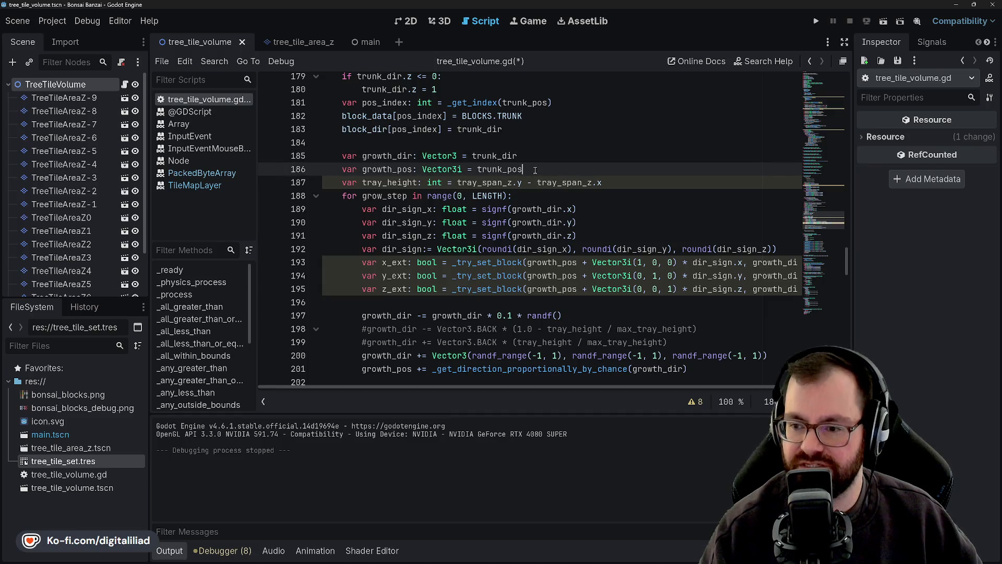
scroll(426, 197, up, 7)
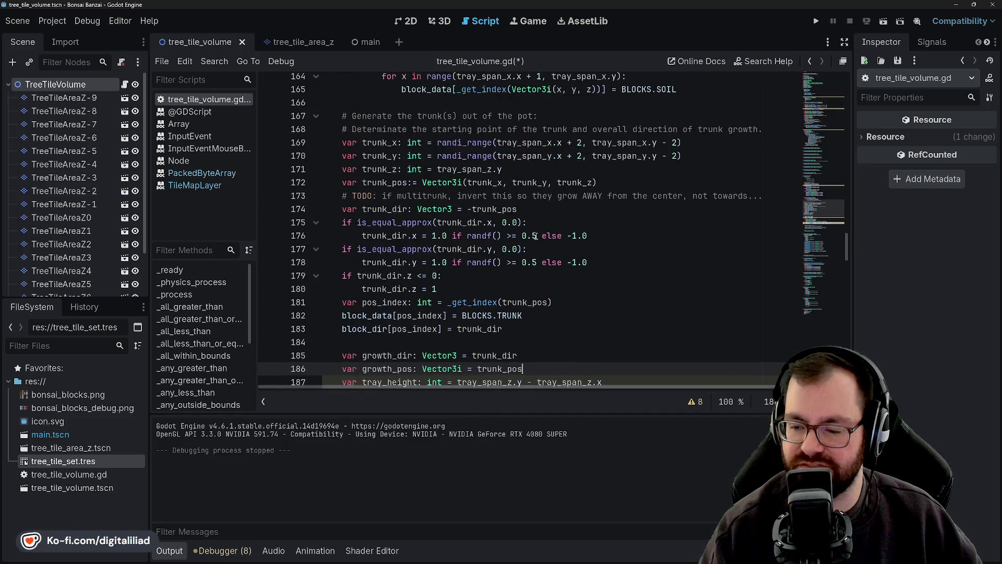
scroll(426, 198, down, 1)
scroll(518, 189, up, 1)
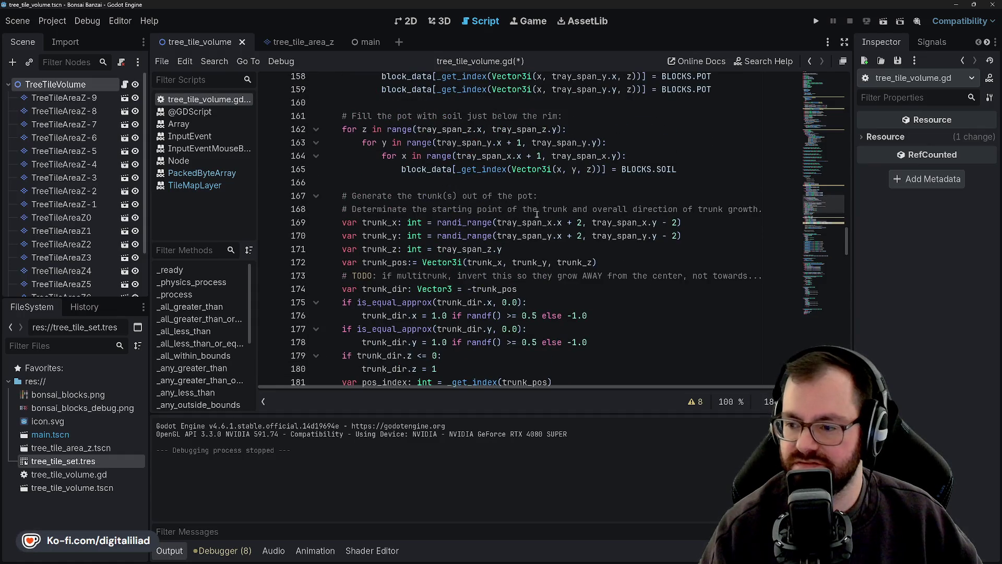
scroll(537, 214, down, 5)
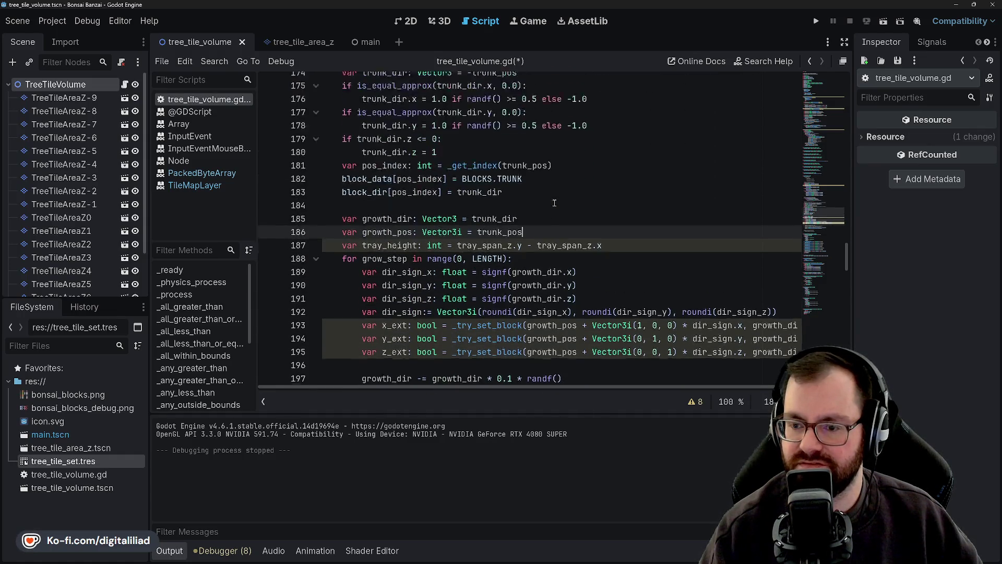
scroll(554, 203, up, 12)
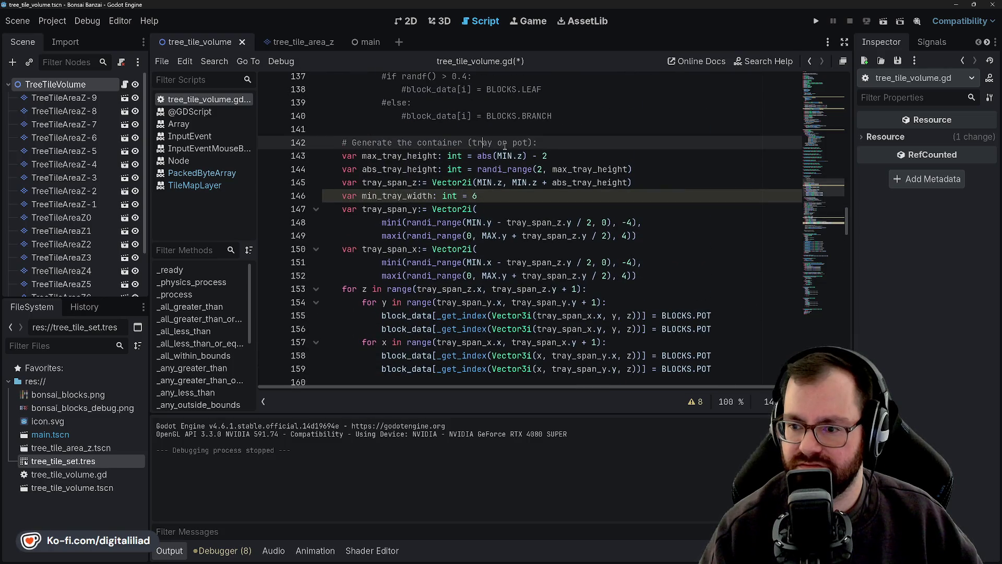
- Change max_tray_height on line 143 from abs(MIN.z) - 2 to -MIN.z and save
click(519, 138)
click(522, 155)
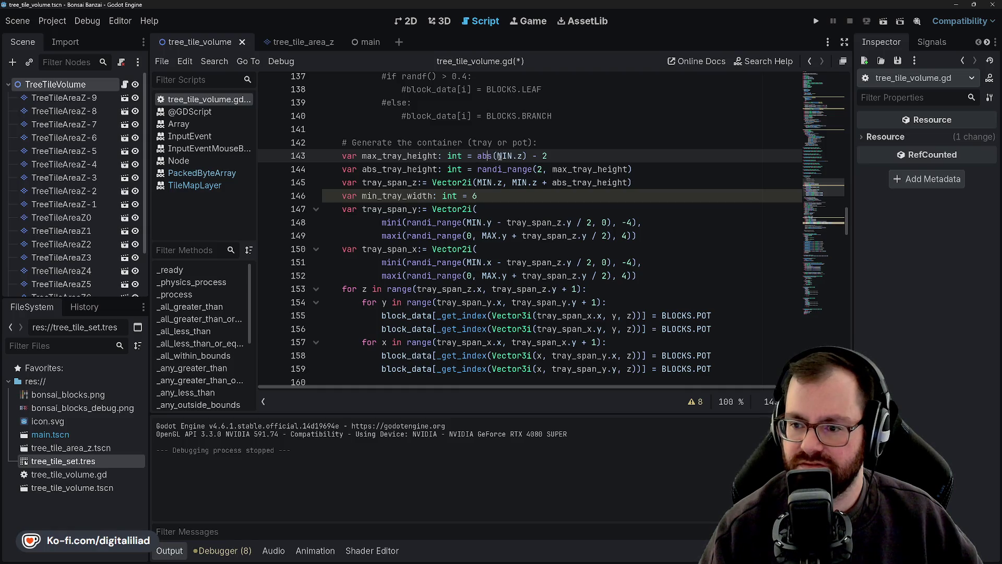
click(476, 156)
key(ctrl+shift+Right)
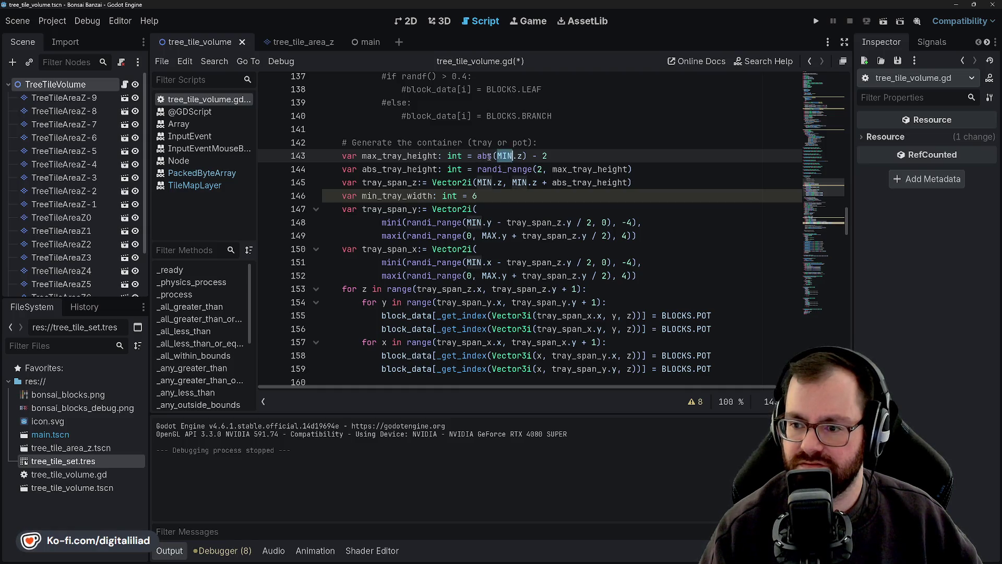
click(482, 155)
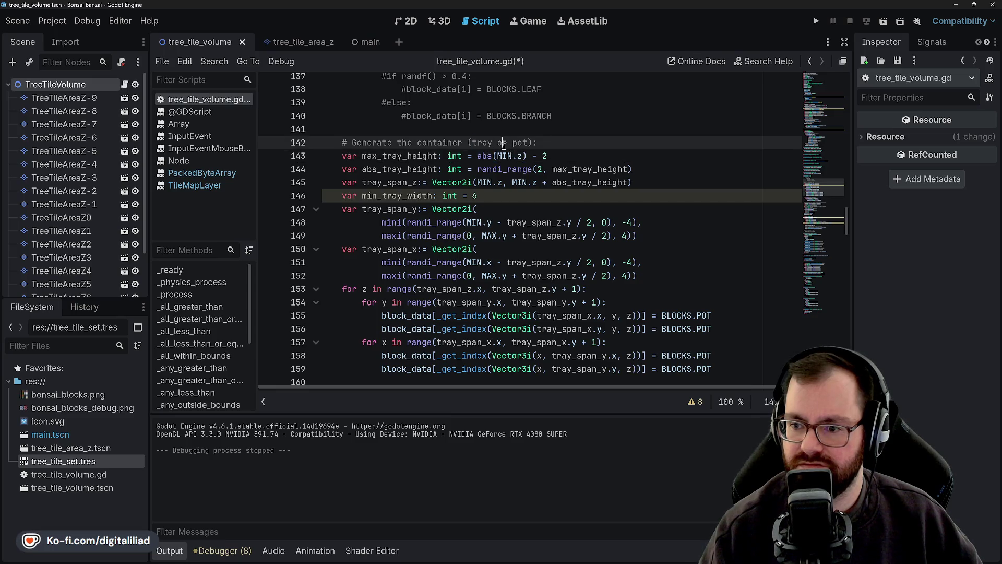
drag(499, 156, 532, 156)
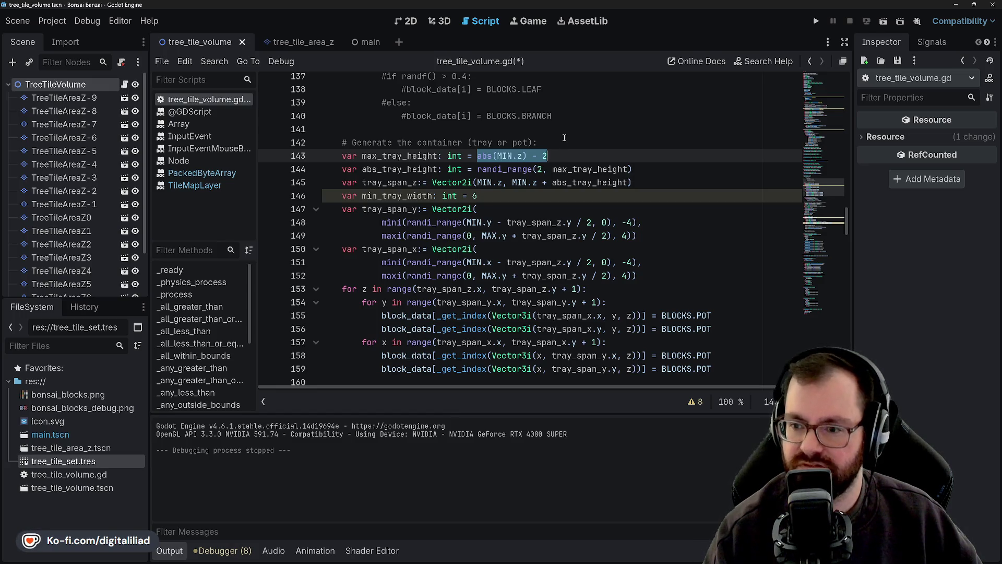
text(HALF)
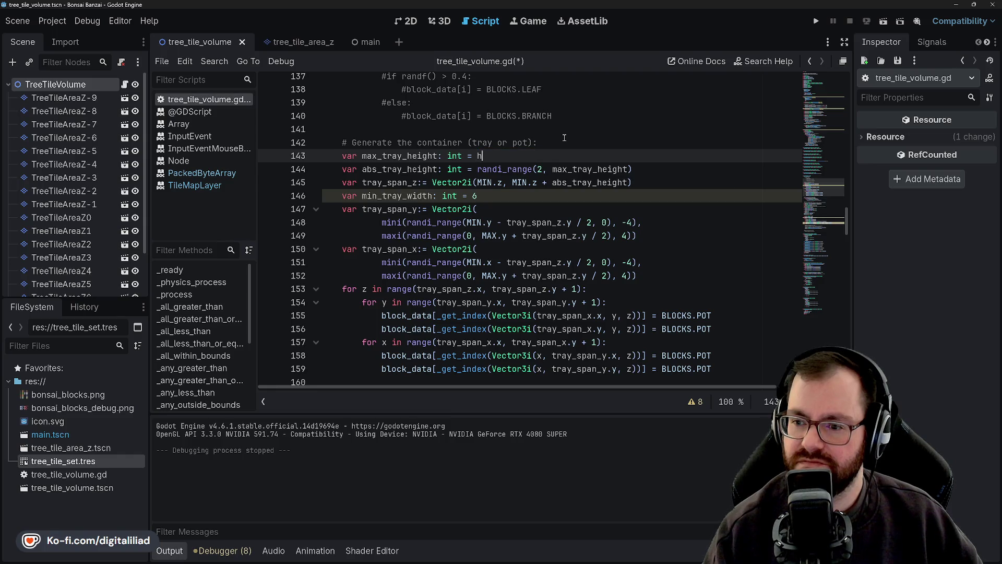
key(Left)
key(Left)
key(Left)
text(-)
key(Escape)
key(Down)
key(Up)
key(End)
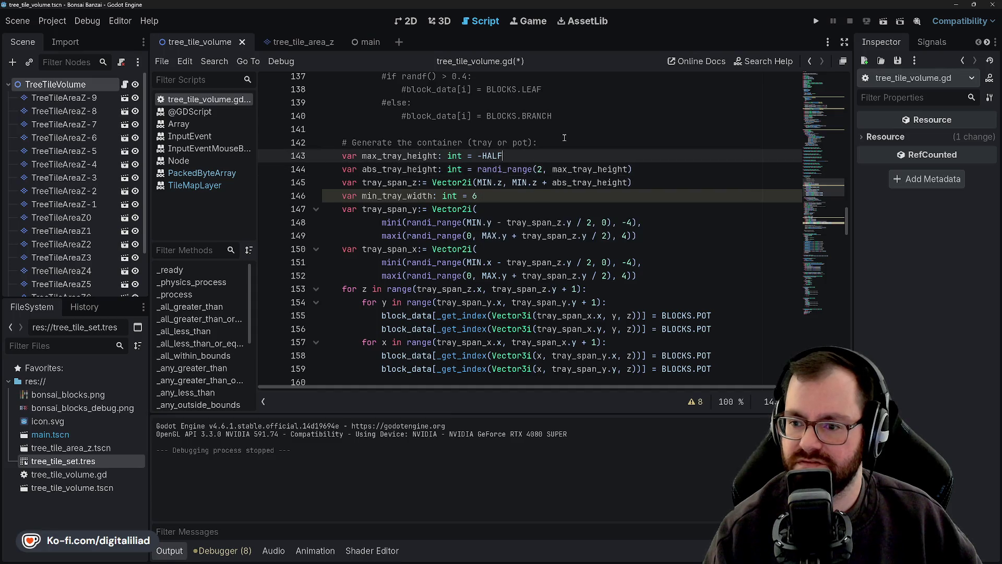
text(N.z)
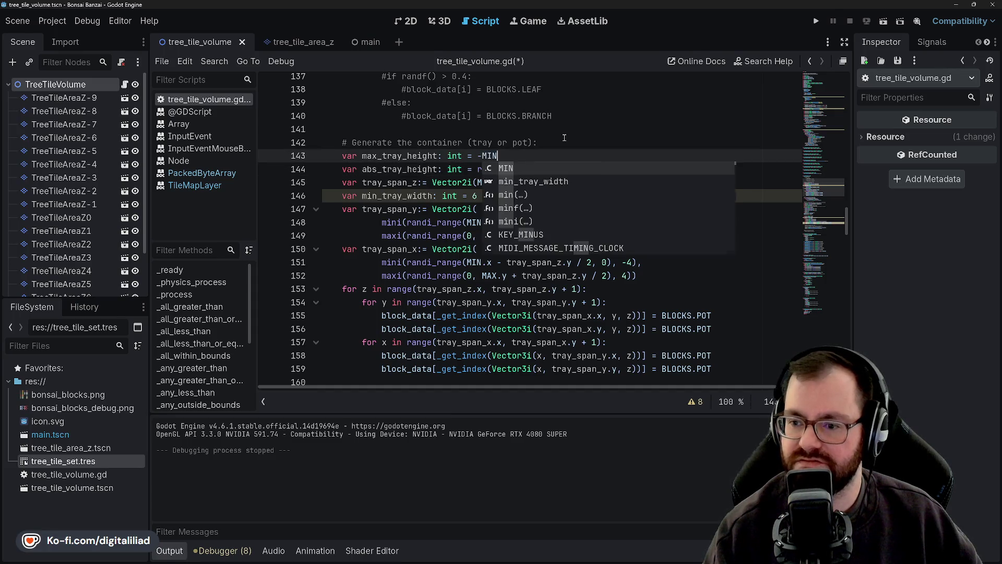
key(Escape)
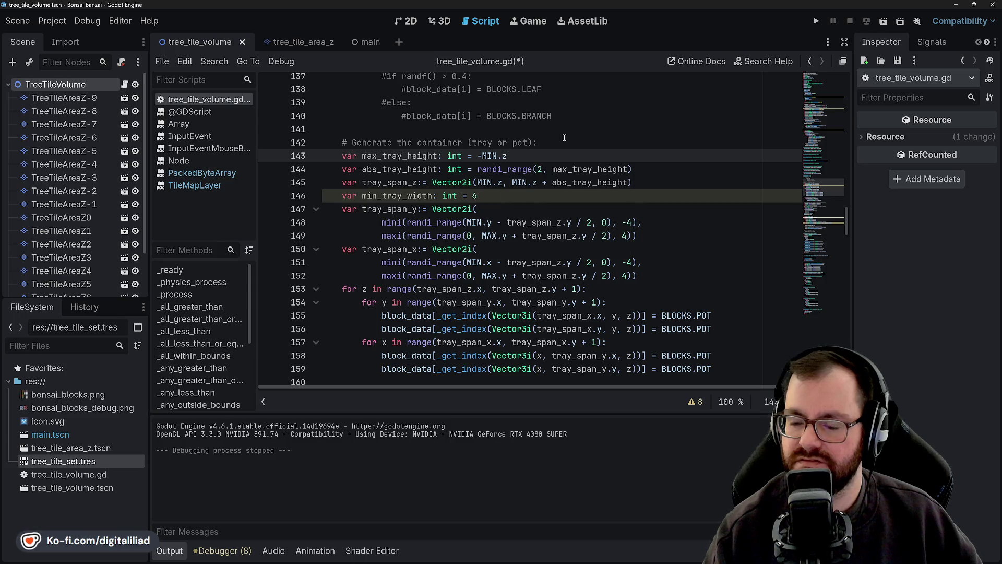
key(ctrl+s)
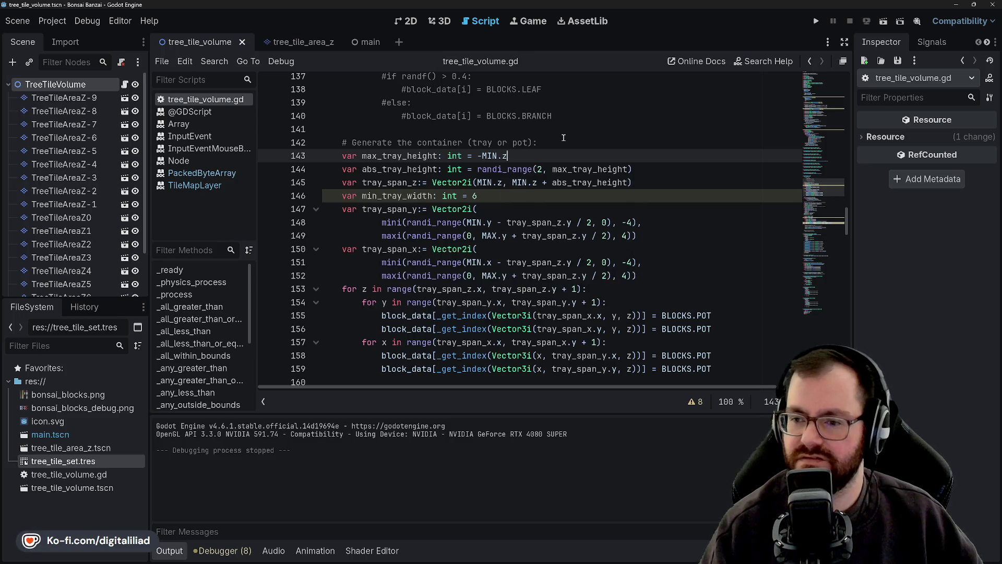
- Revisit the container comment and the randi_range call on line 144
click(427, 132)
click(519, 155)
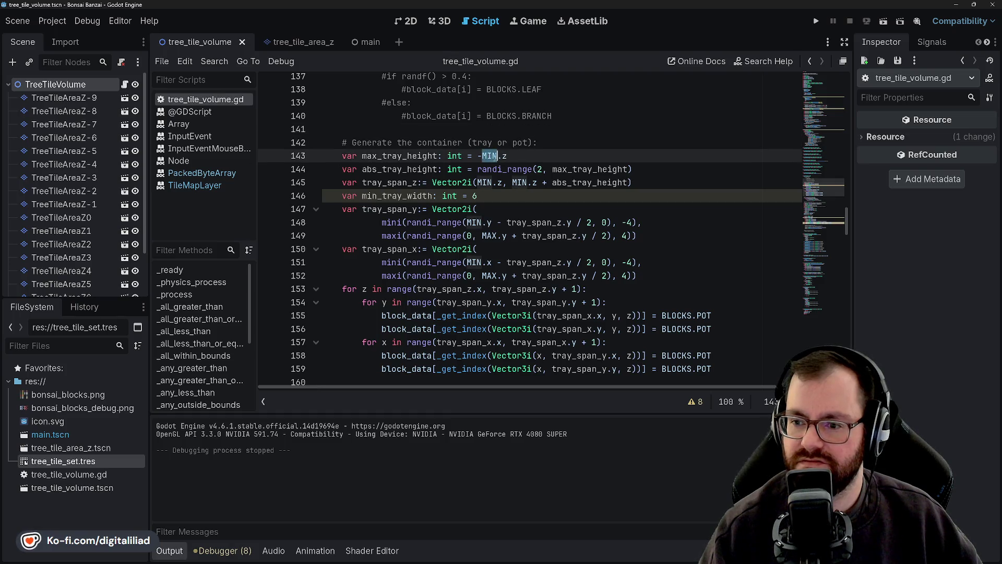
click(533, 143)
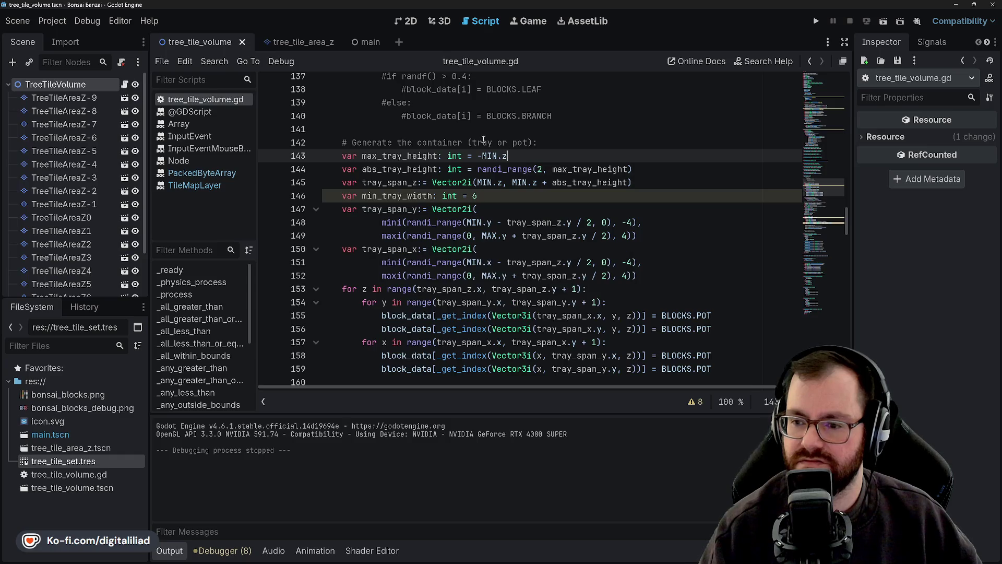
click(502, 168)
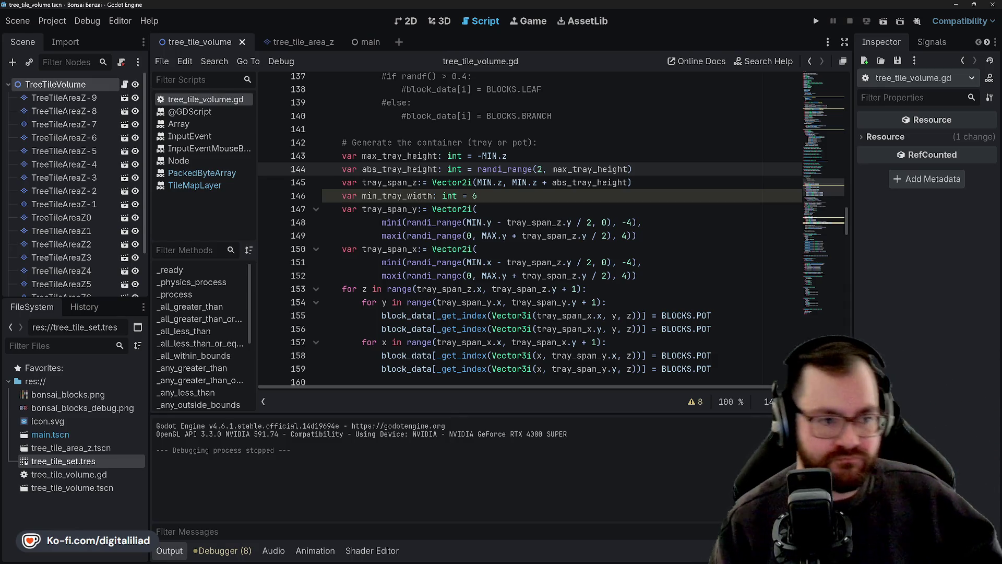
- Save, then step through lines 146–149 of the pot code
click(511, 207)
key(ctrl+s)
click(508, 199)
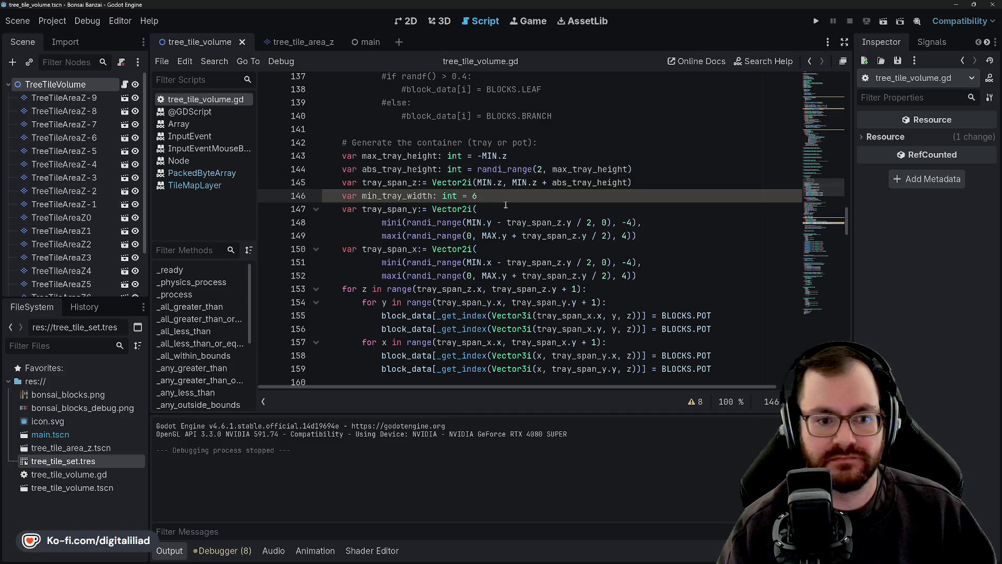
click(511, 236)
click(500, 191)
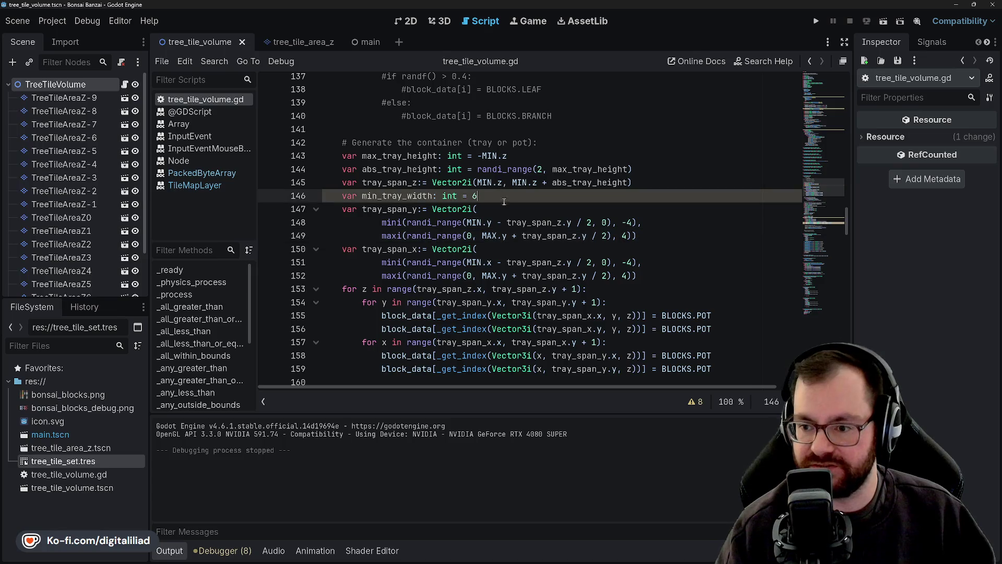
scroll(500, 191, up, 1)
- Append a #9 comment to the max_tray_height line, try #10, revert to #9, and save
click(438, 209)
click(500, 197)
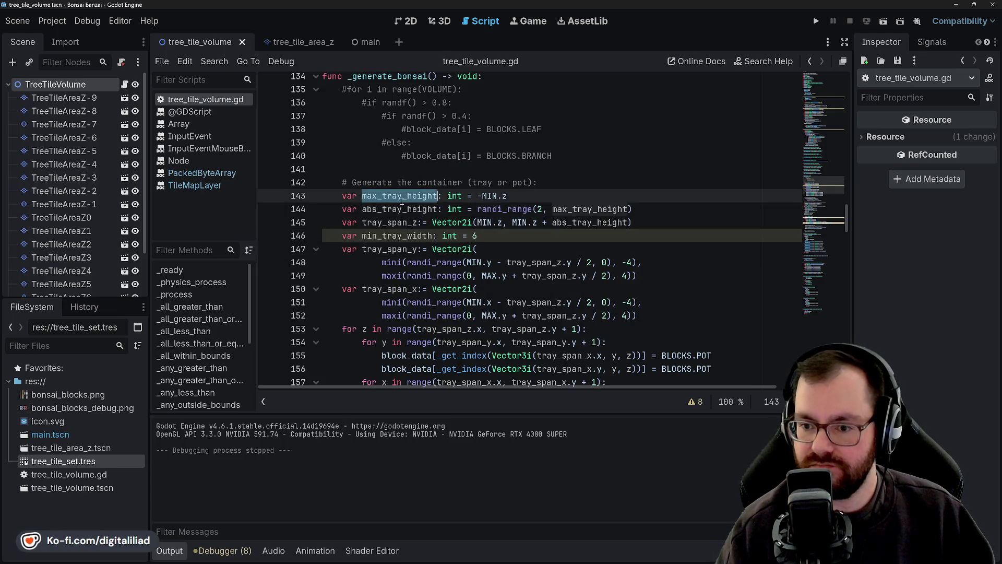
text( #9)
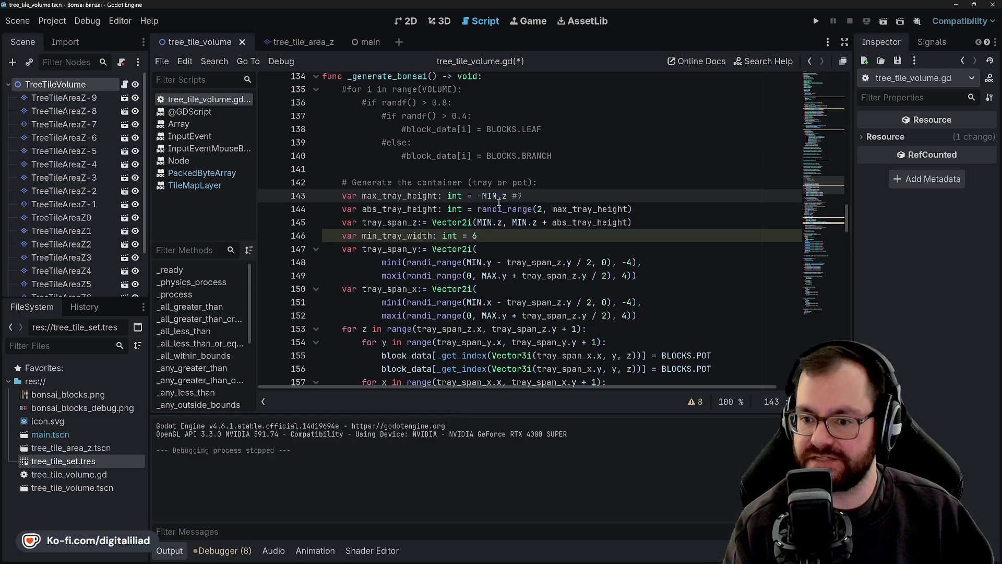
key(BackSpace)
text(10)
click(493, 183)
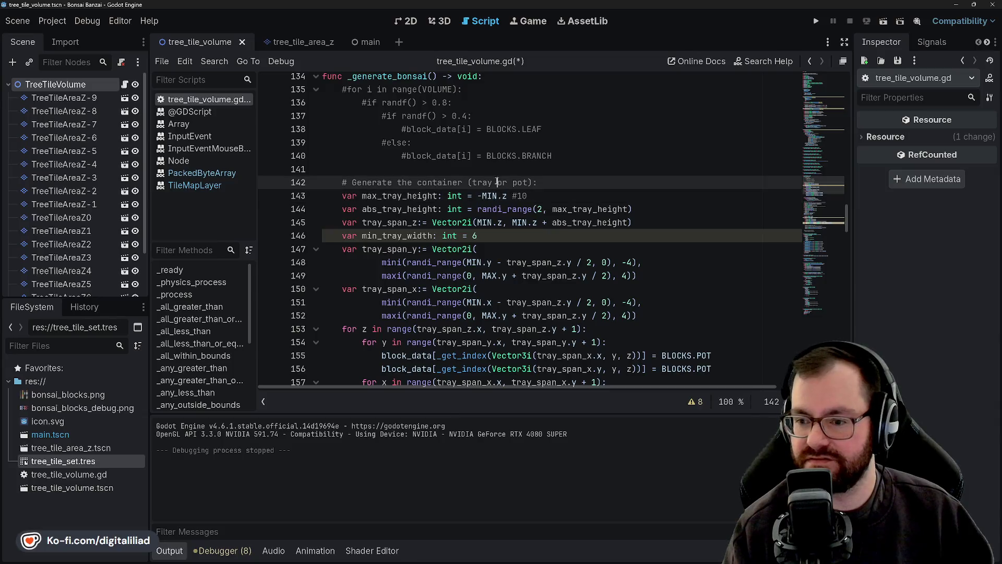
click(506, 196)
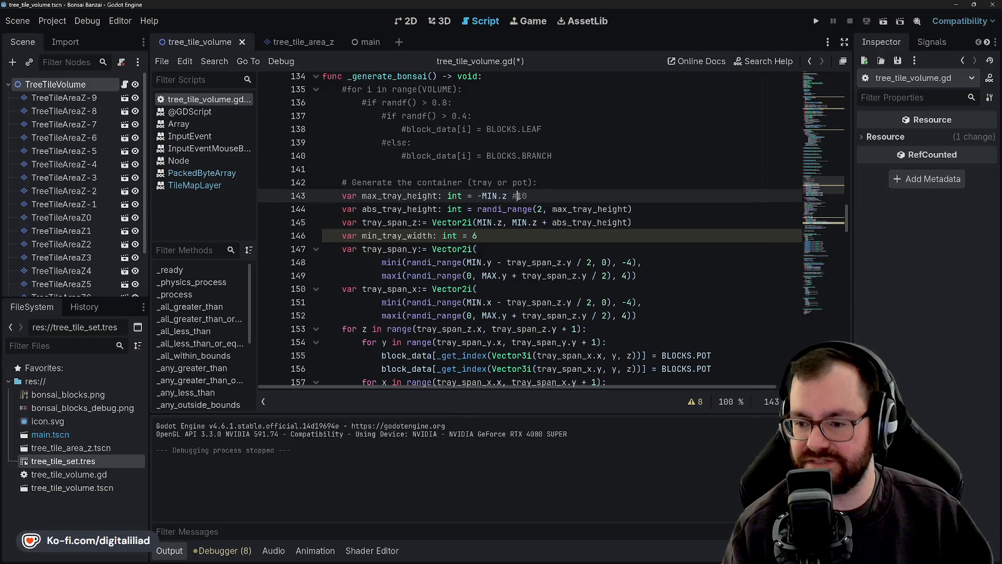
click(500, 238)
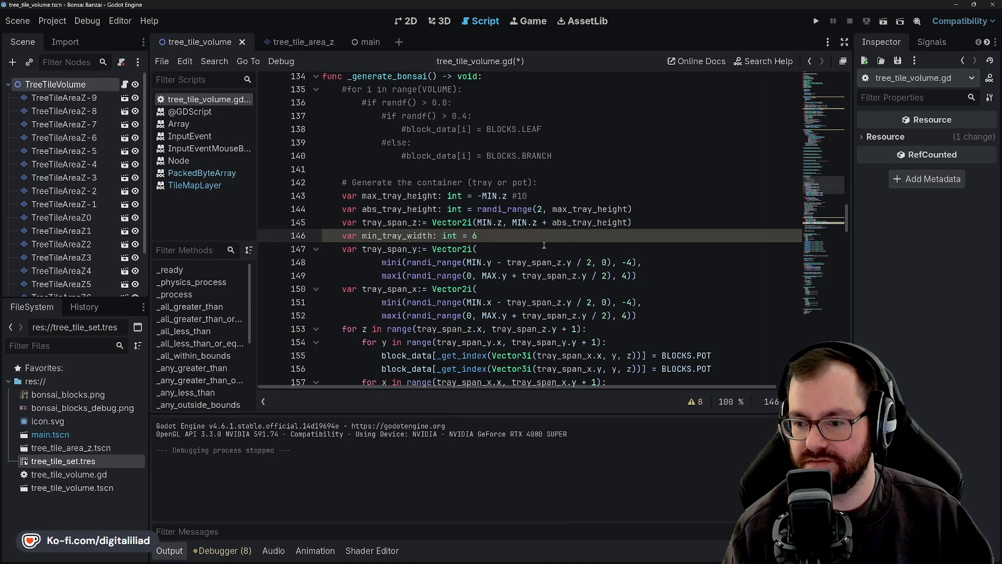
key(ctrl+z)
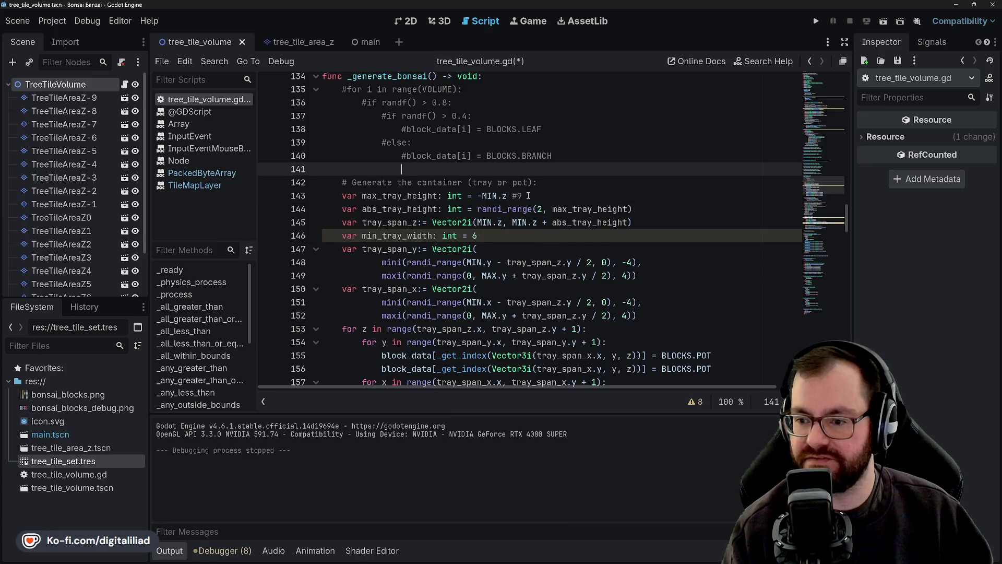
click(520, 235)
key(ctrl+s)
- Highlight uses of max_tray_height and abs_tray_height on lines 143–145
click(506, 249)
click(454, 208)
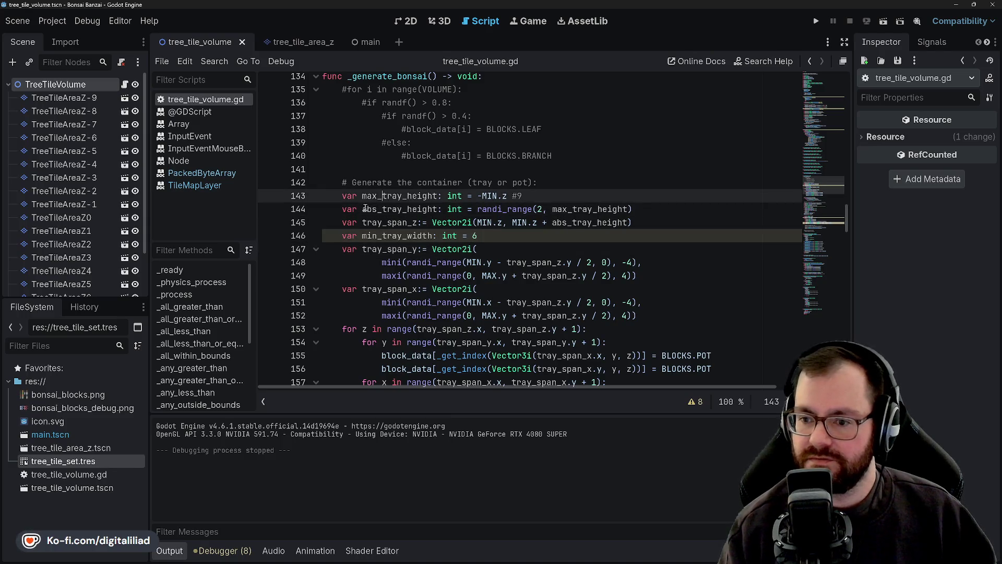
double_click(397, 196)
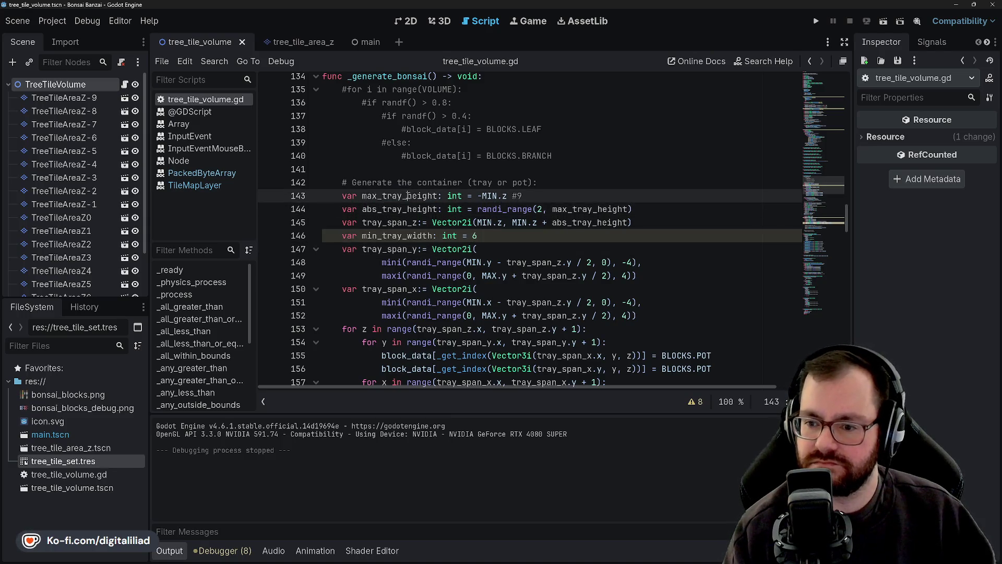
double_click(421, 208)
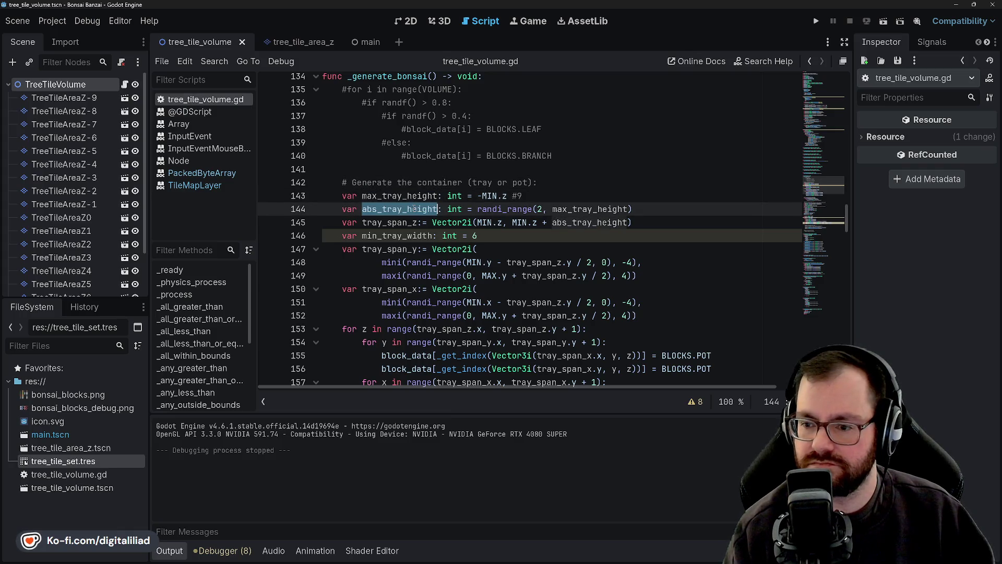
click(540, 208)
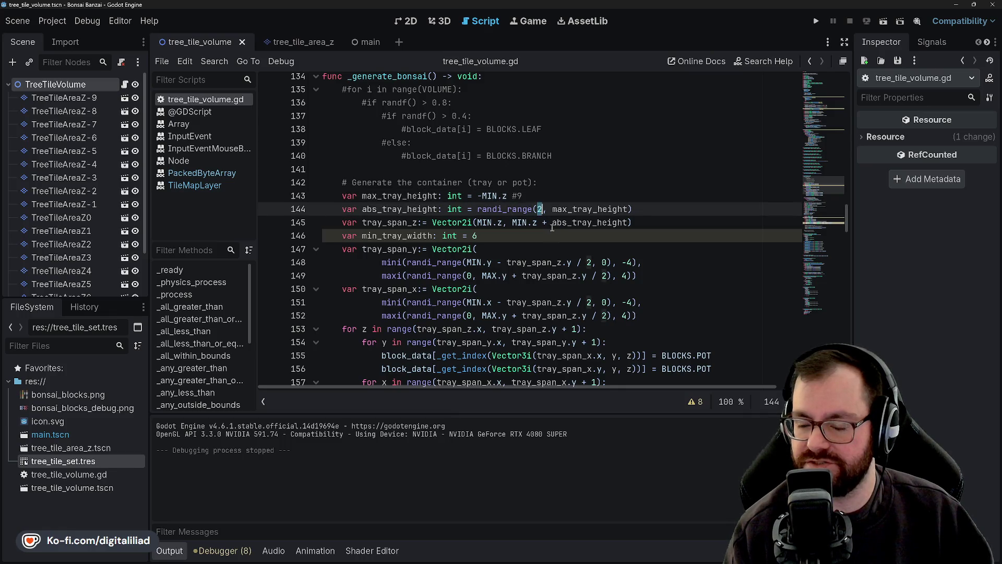
double_click(584, 209)
click(460, 196)
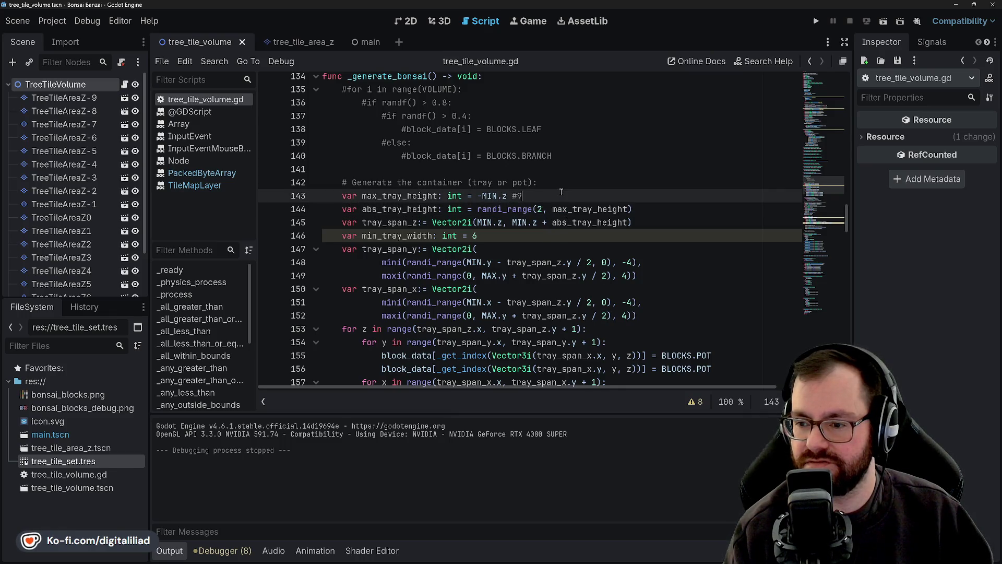
double_click(570, 209)
drag(627, 209, 554, 209)
click(506, 209)
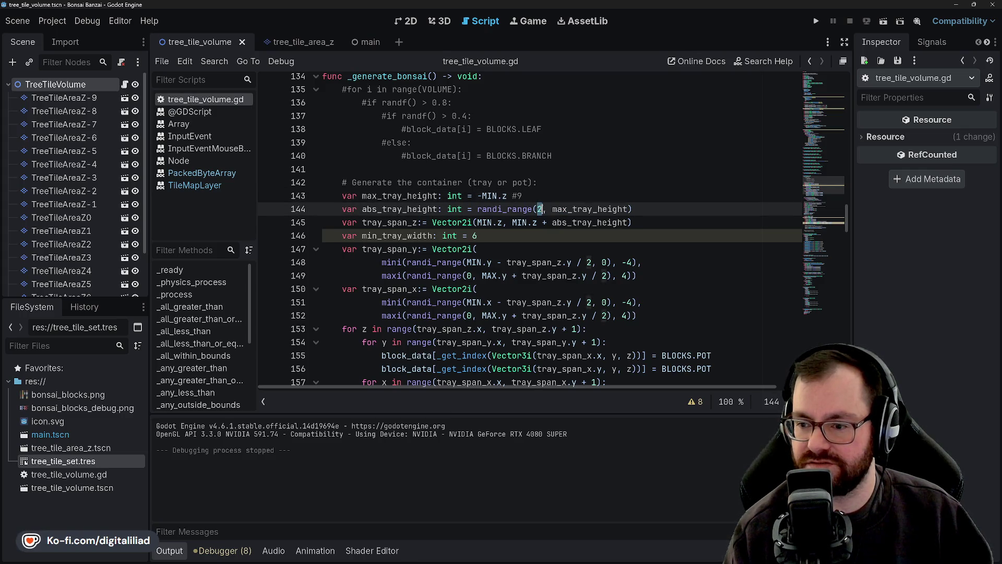
click(490, 222)
double_click(491, 222)
click(417, 222)
- Highlight uses of tray_span_z, tray_span_y and min_tray_width, returning after the #9 comment
double_click(386, 209)
double_click(386, 222)
double_click(387, 249)
double_click(382, 224)
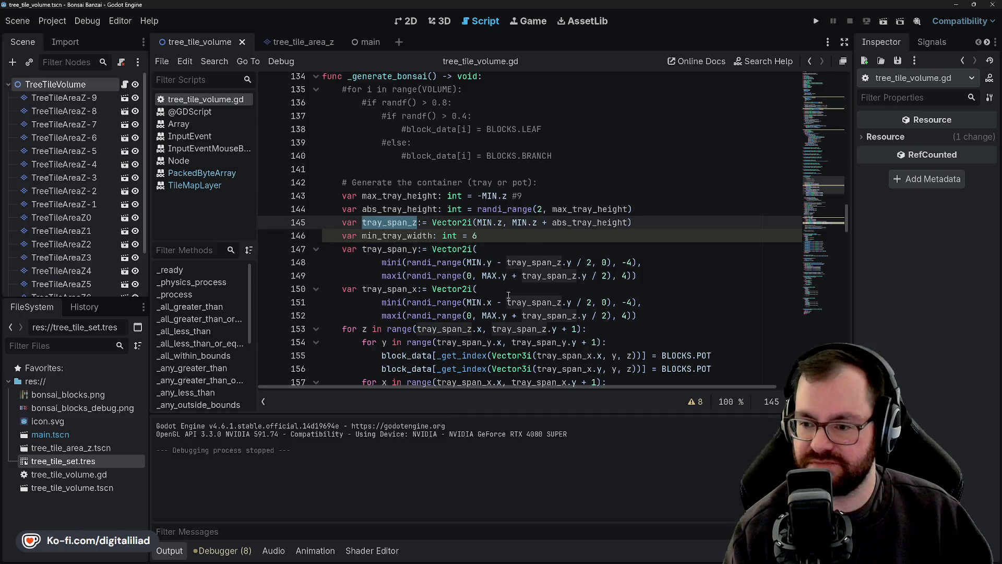
click(527, 223)
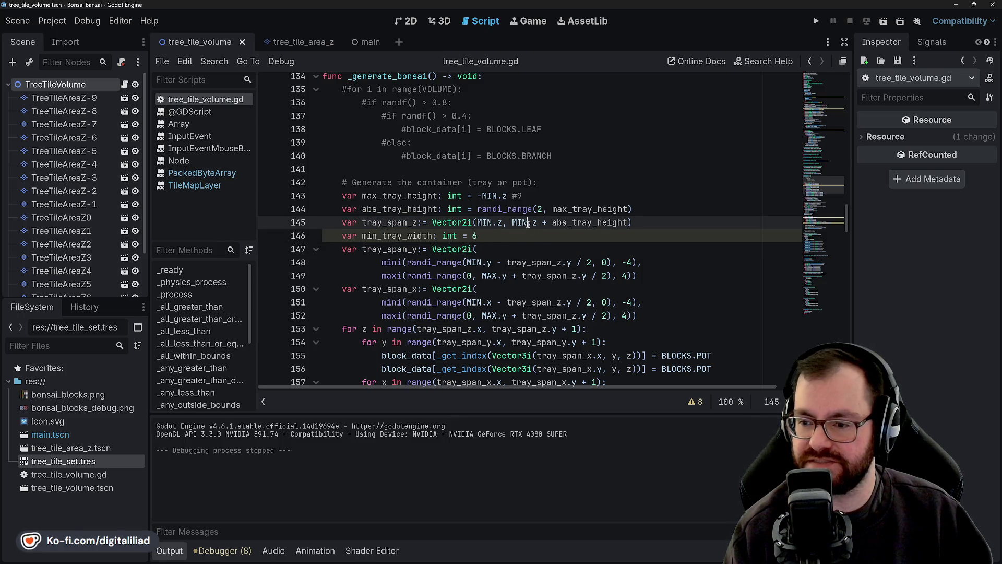
double_click(519, 222)
double_click(574, 223)
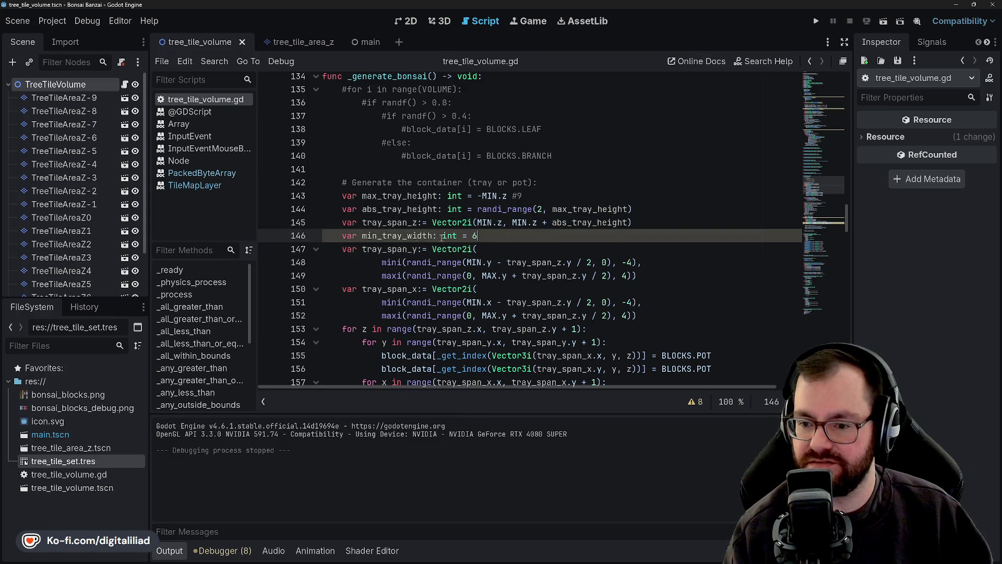
click(399, 209)
double_click(389, 235)
click(402, 236)
double_click(402, 235)
double_click(394, 223)
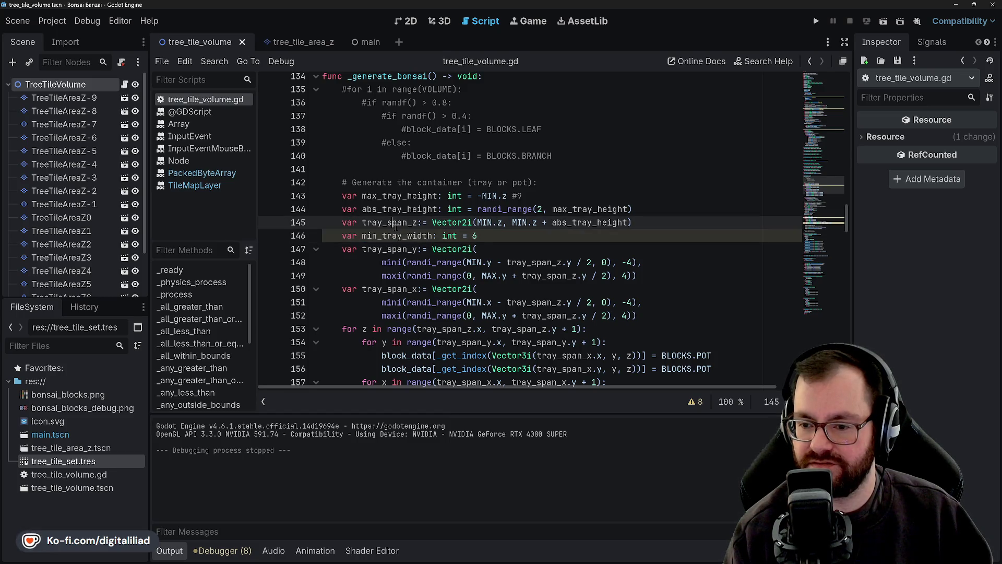
click(393, 235)
double_click(394, 235)
click(394, 235)
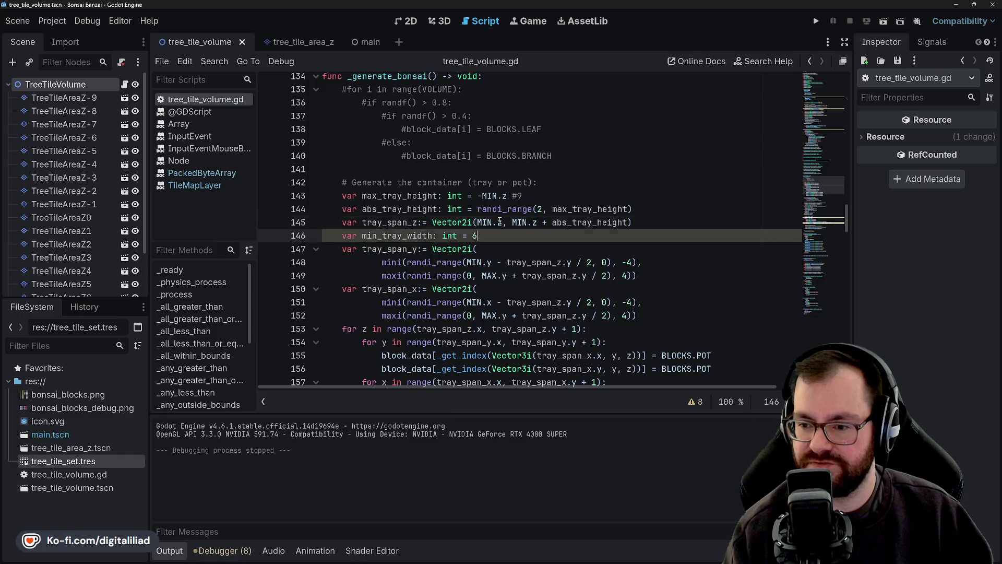
key(Up)
key(Up)
key(Up)
click(539, 195)
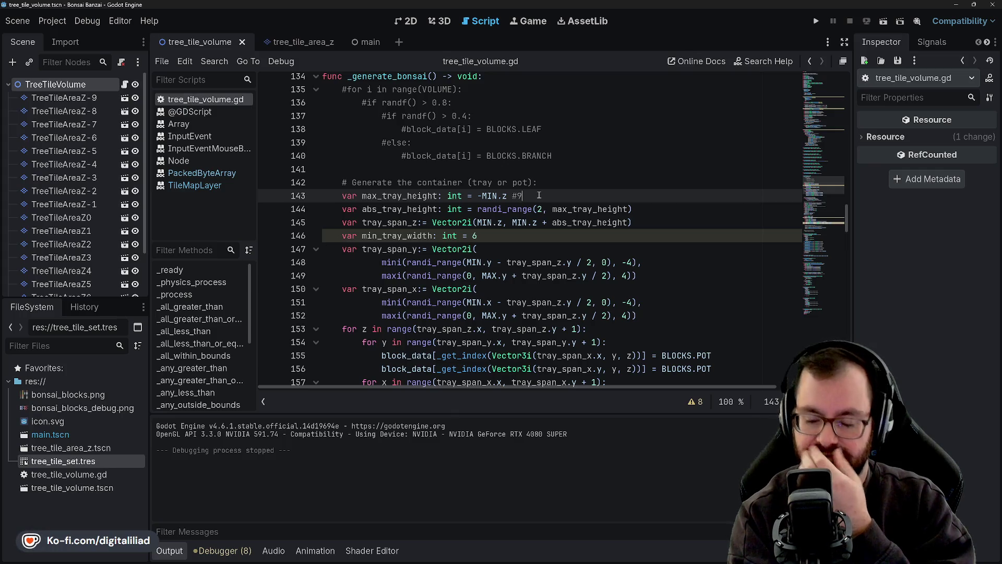
click(506, 238)
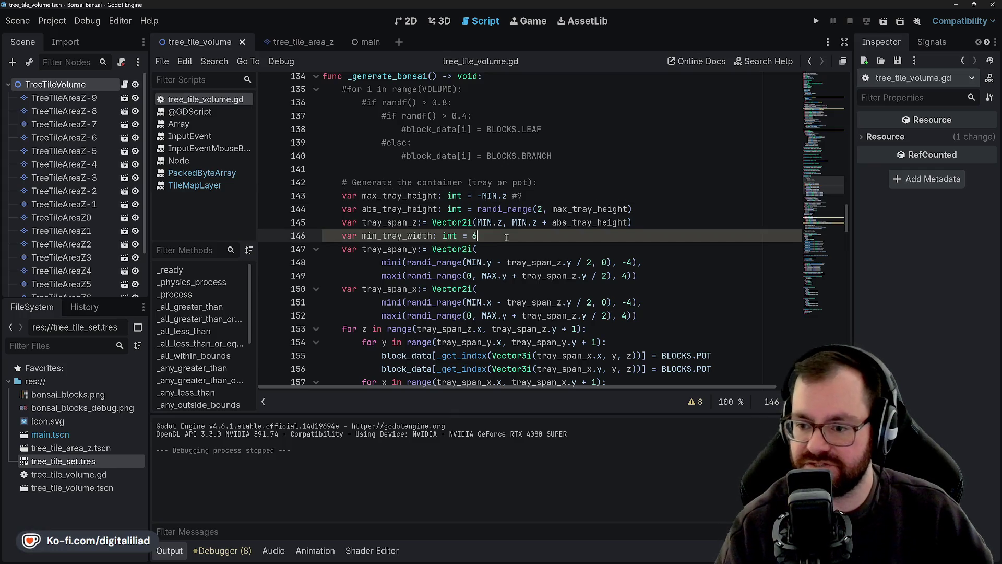
key(BackSpace)
text(4)
click(484, 248)
click(490, 222)
click(488, 235)
click(488, 247)
click(487, 236)
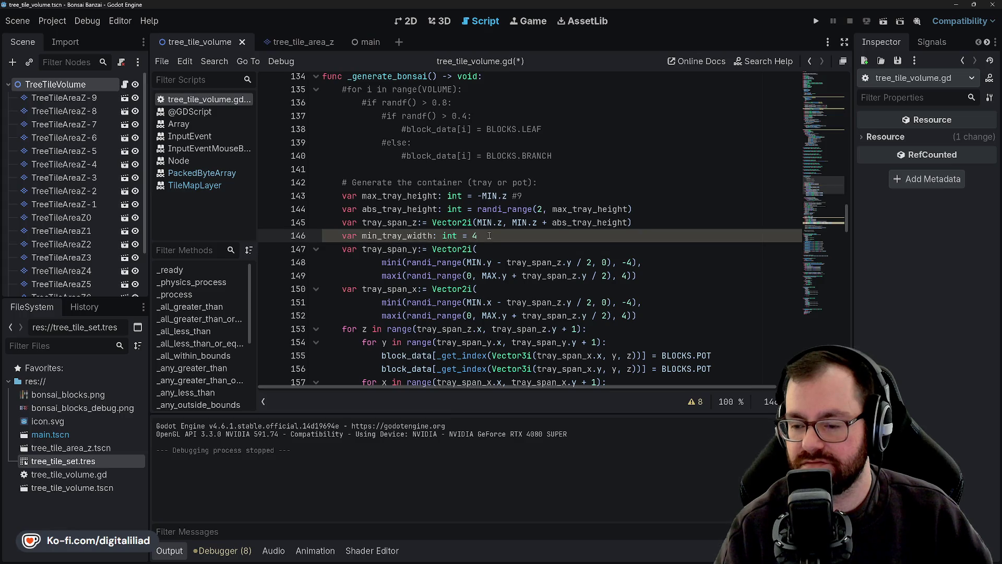
double_click(474, 236)
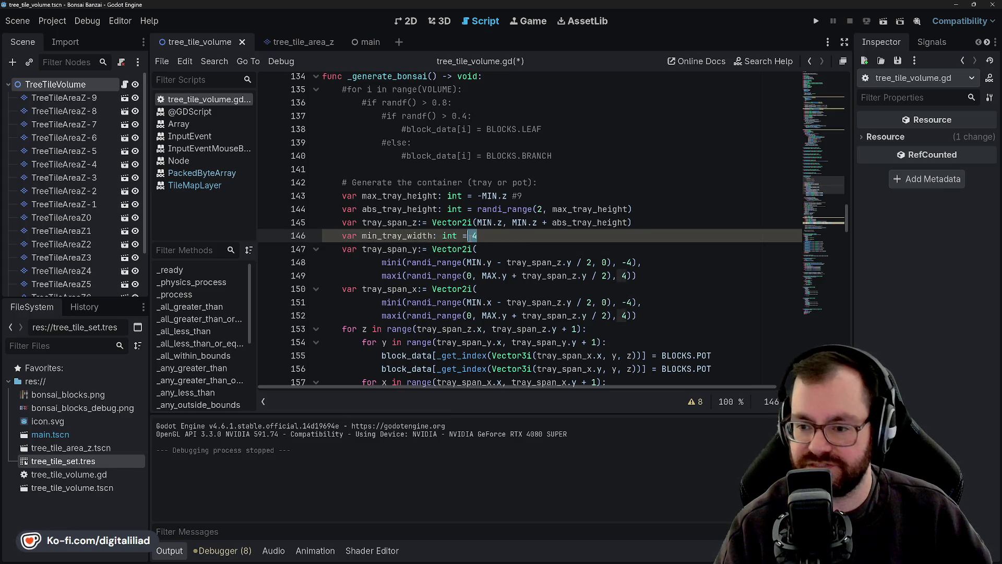
text(6)
key(ctrl+s)
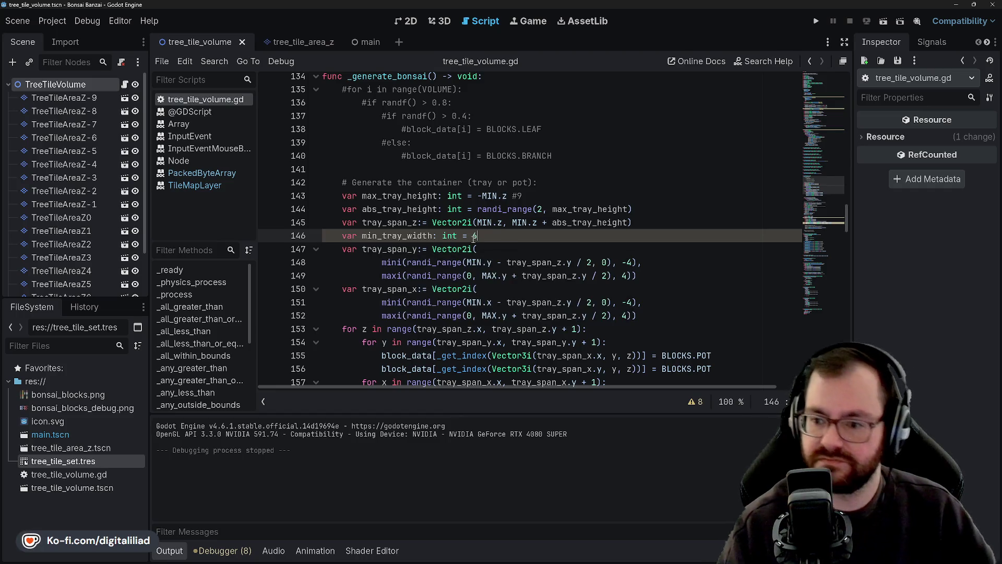
click(502, 225)
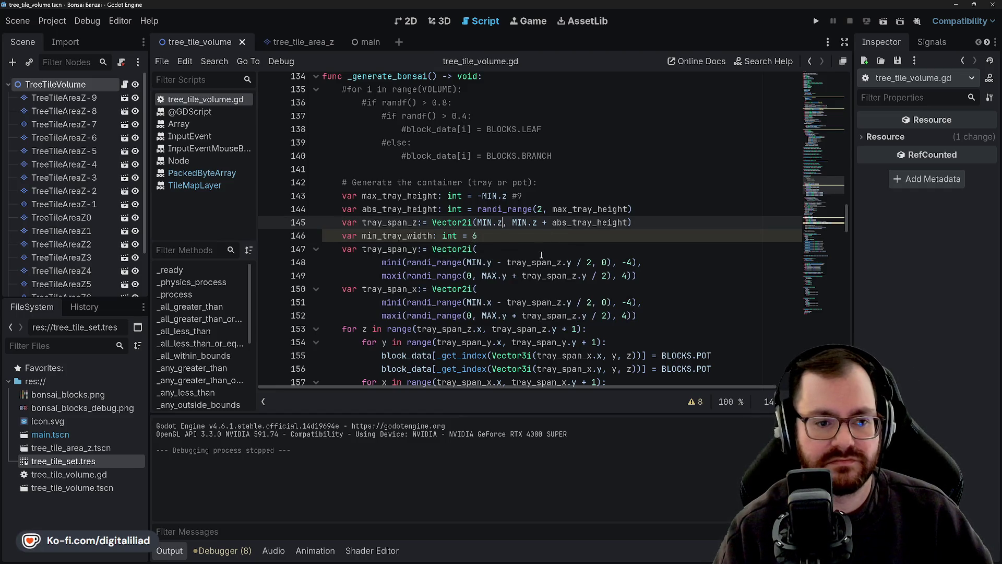
click(496, 248)
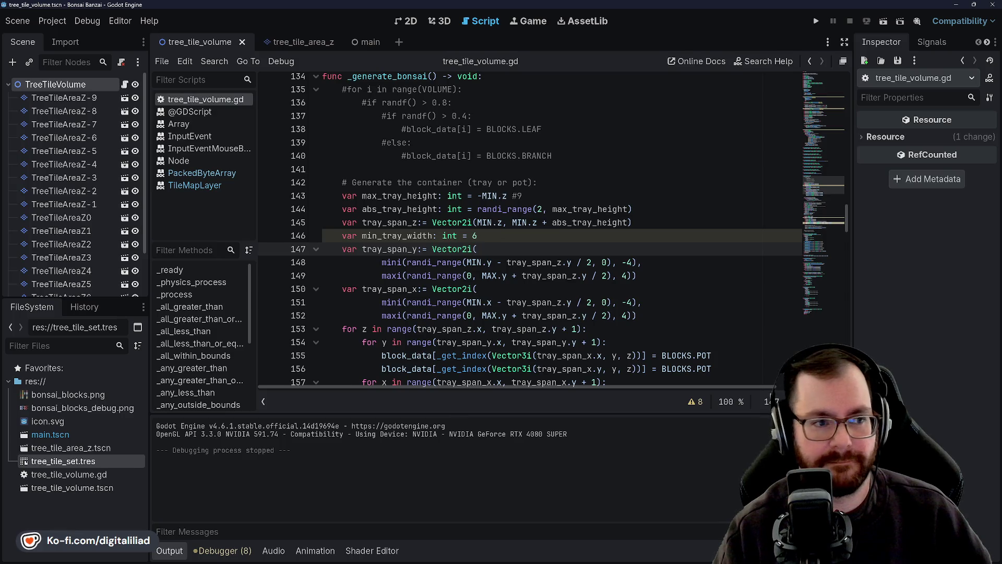
key(Down)
key(Down)
key(Down)
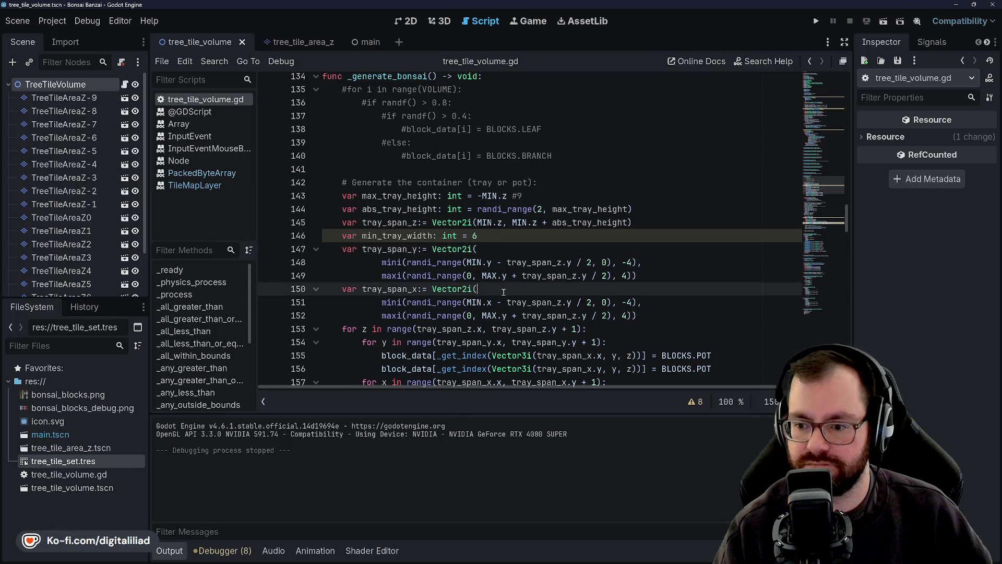
scroll(510, 279, down, 1)
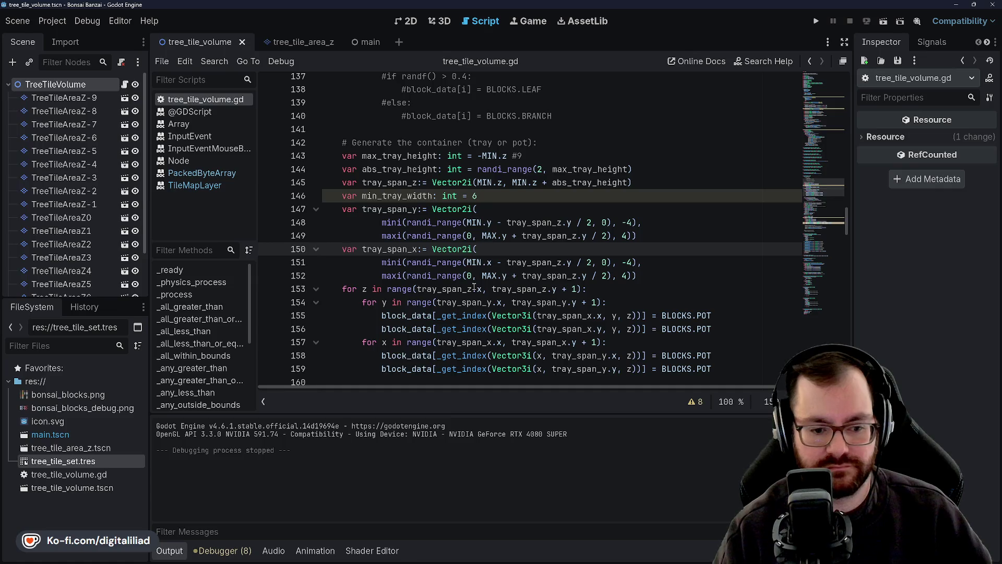
key(Up)
key(Up)
key(Up)
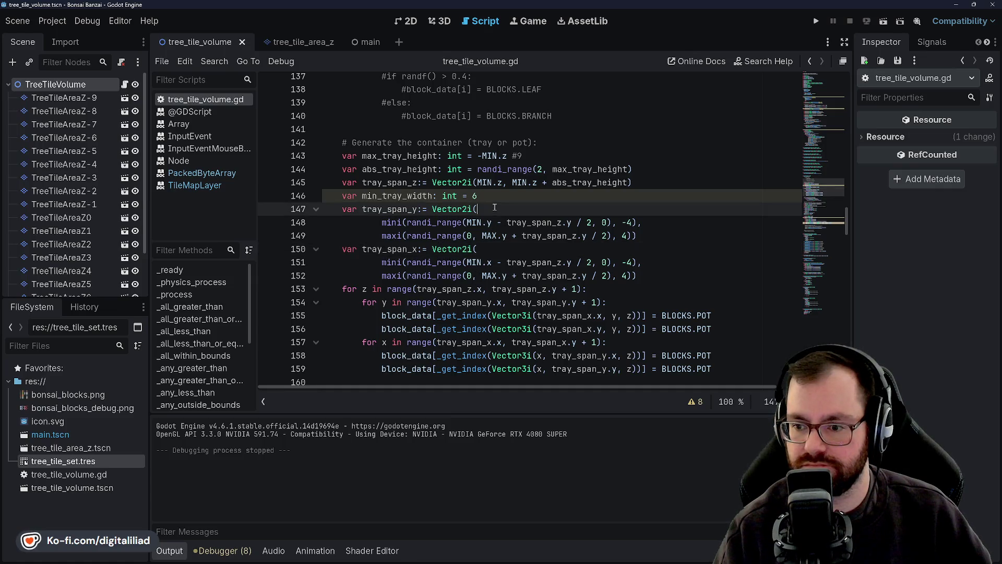
click(537, 146)
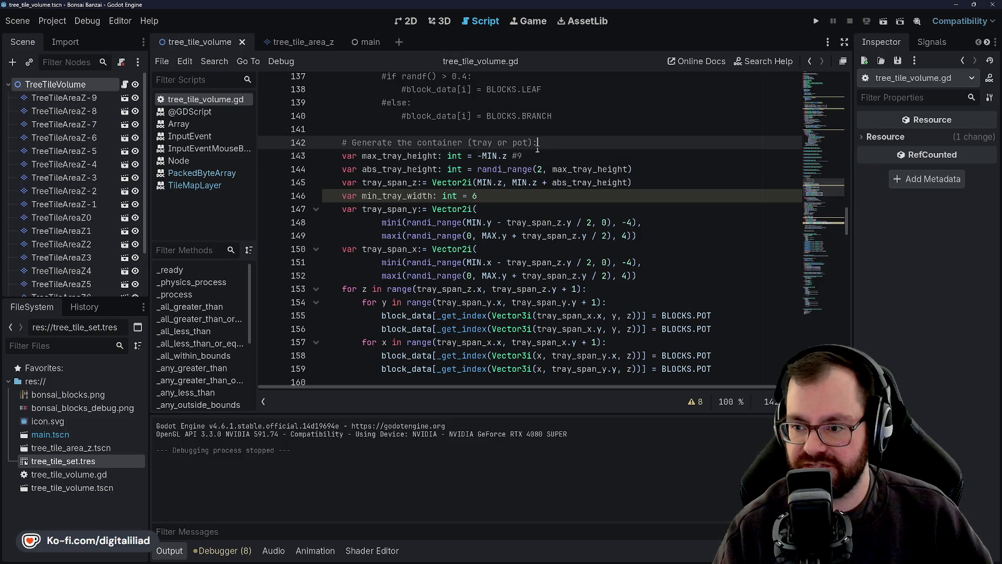
click(529, 193)
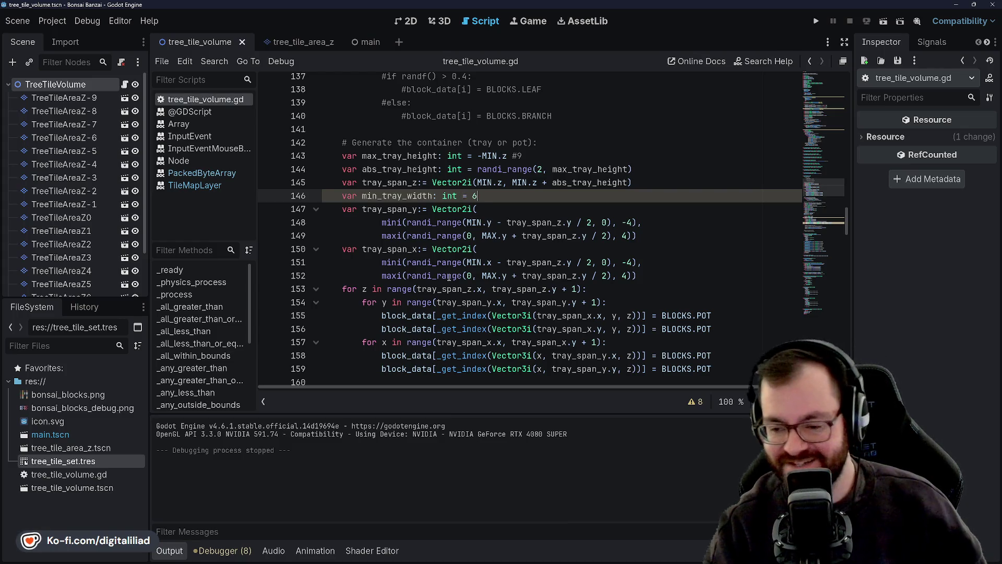
click(589, 215)
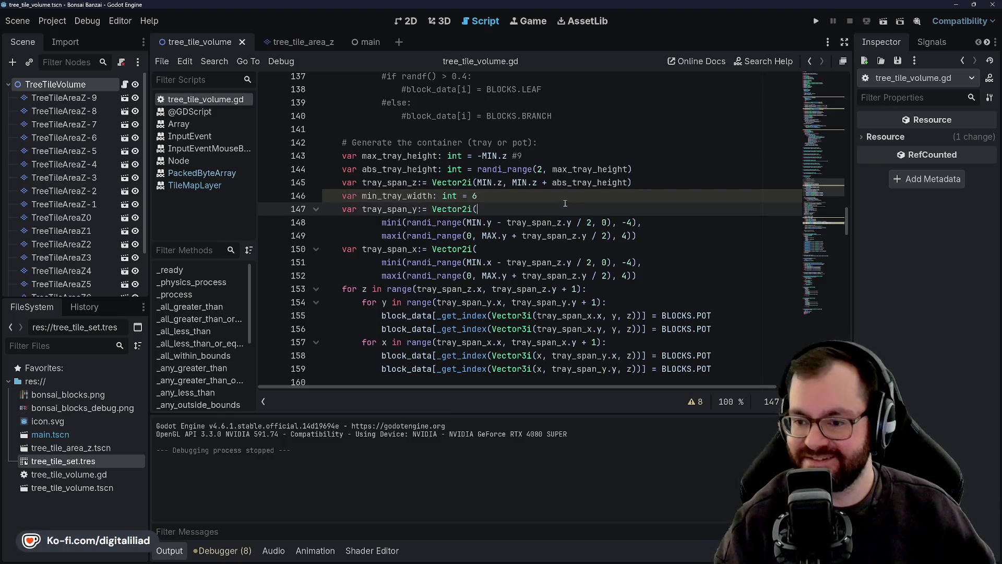
click(534, 197)
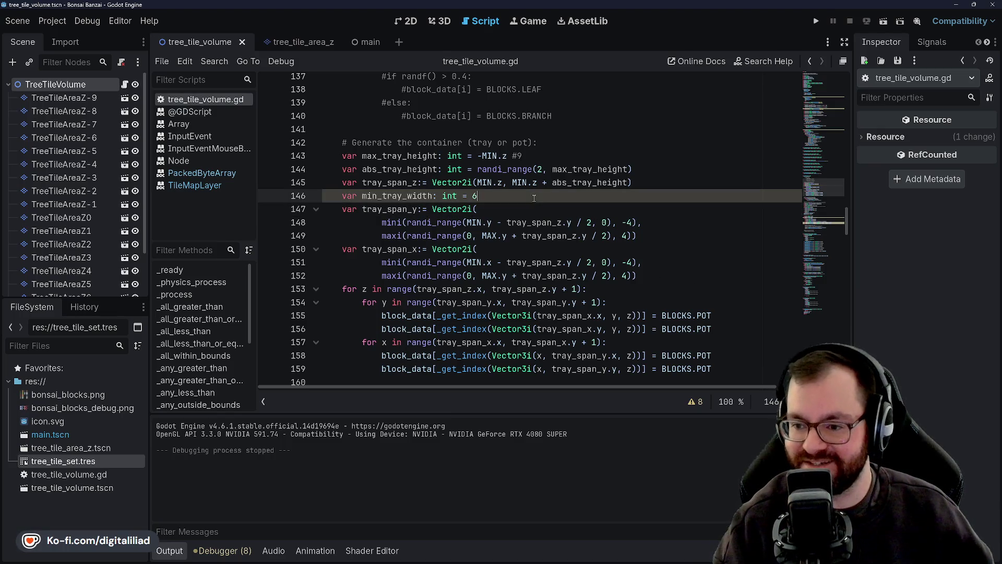
click(406, 182)
click(399, 169)
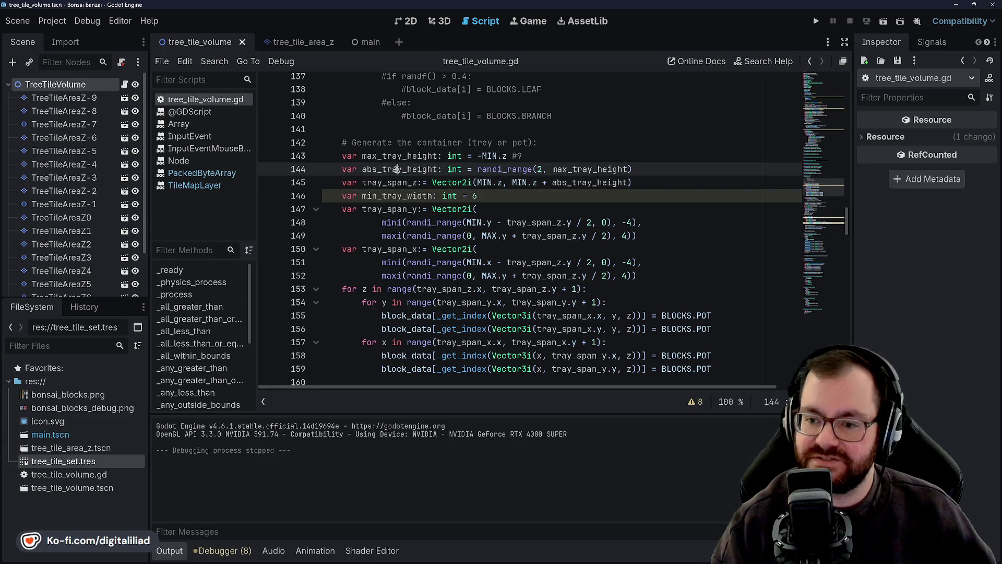
double_click(401, 185)
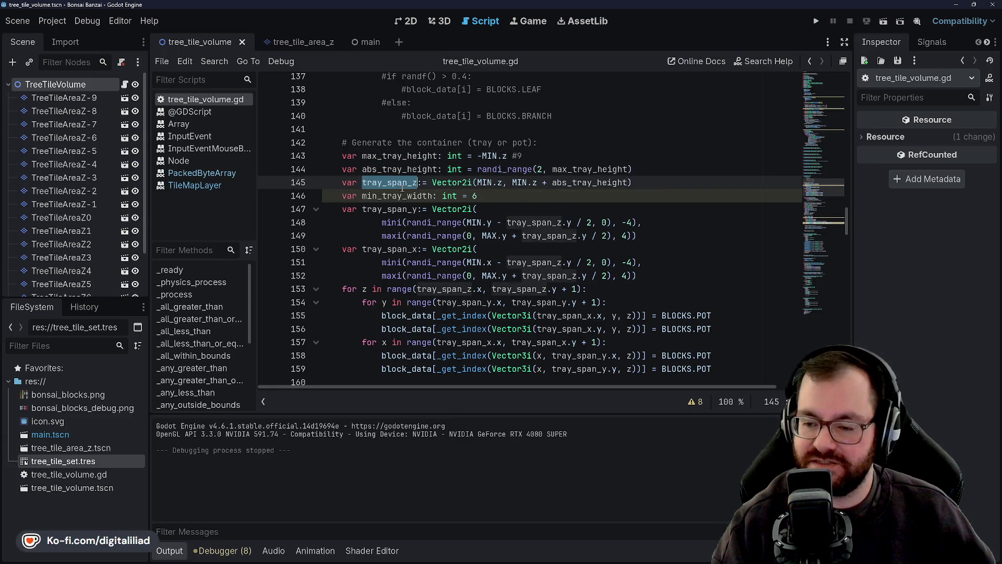
click(395, 183)
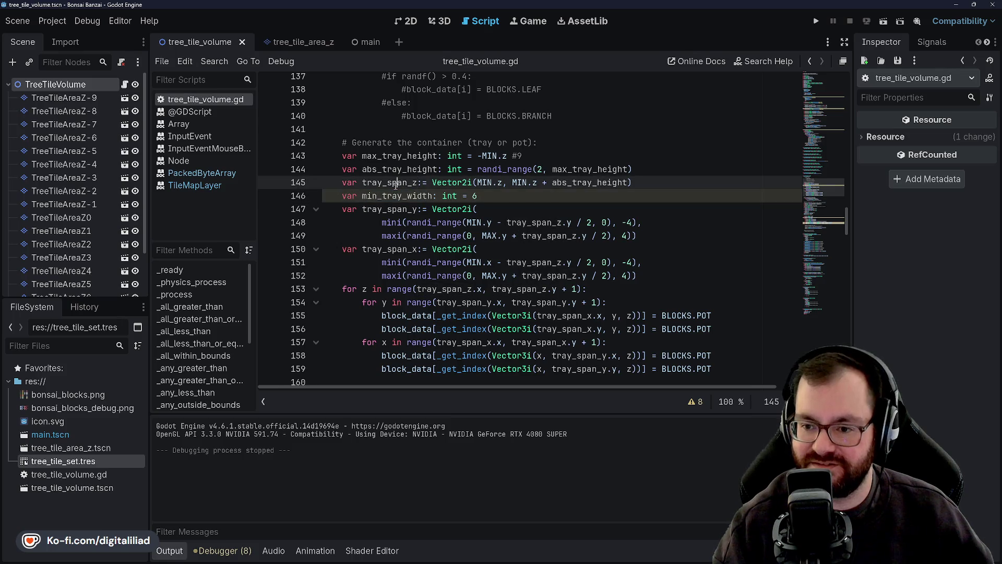
double_click(395, 196)
click(393, 196)
click(504, 209)
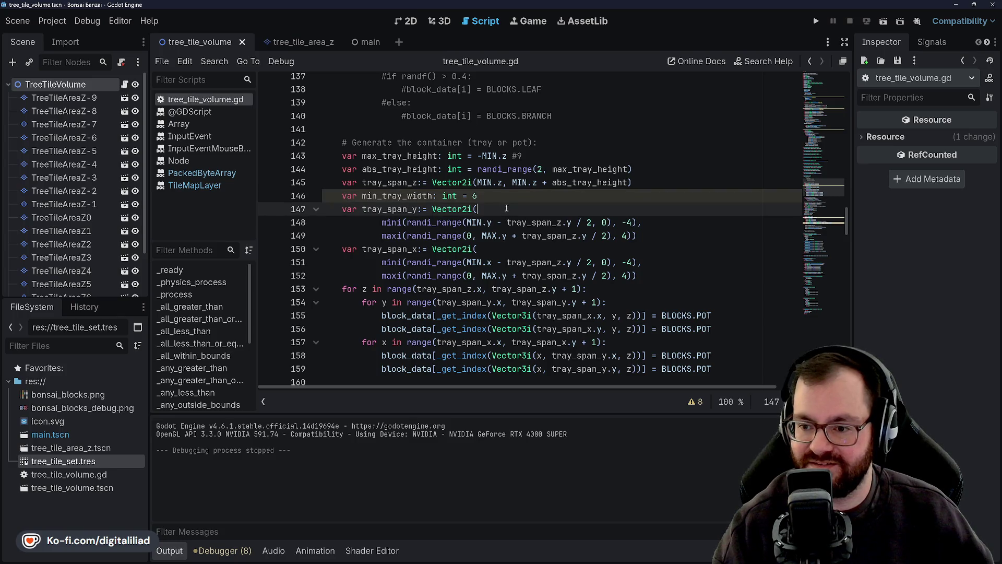
click(489, 195)
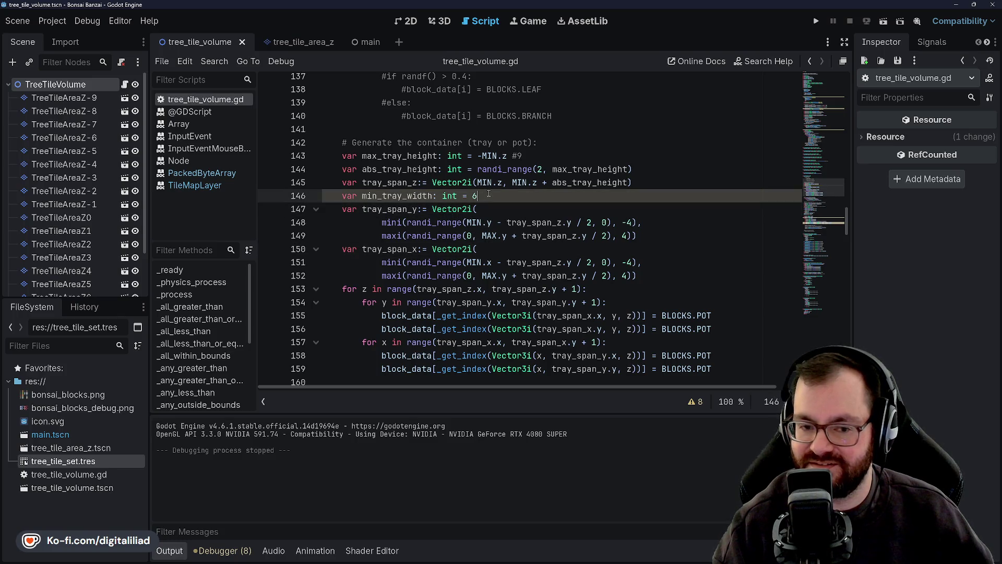
key(Up)
key(Up)
key(Up)
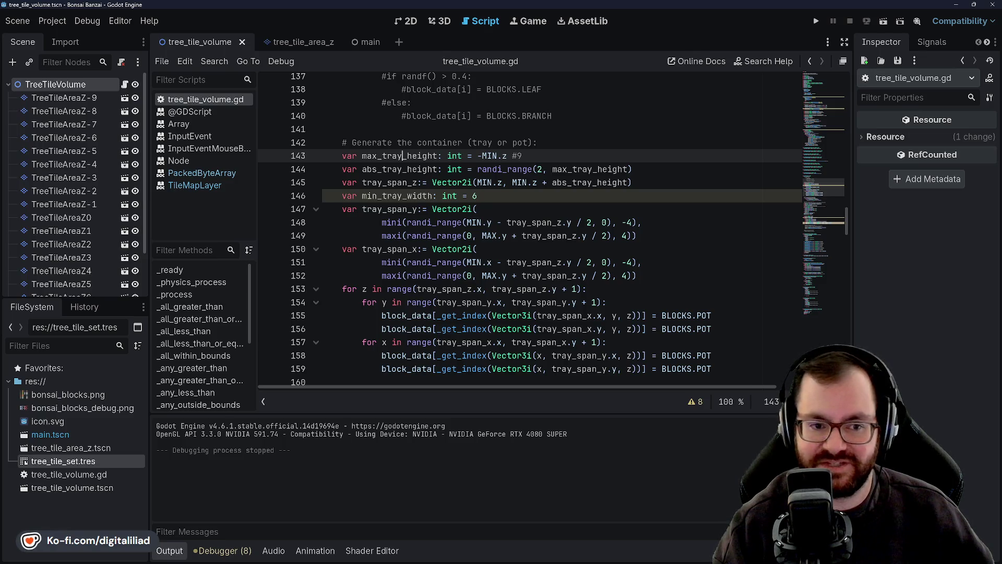
- Review the tray variable declarations, highlighting where min_tray_width and the tray sizes are used
scroll(494, 237, down, 3)
scroll(494, 237, up, 4)
click(494, 237)
click(490, 250)
click(488, 237)
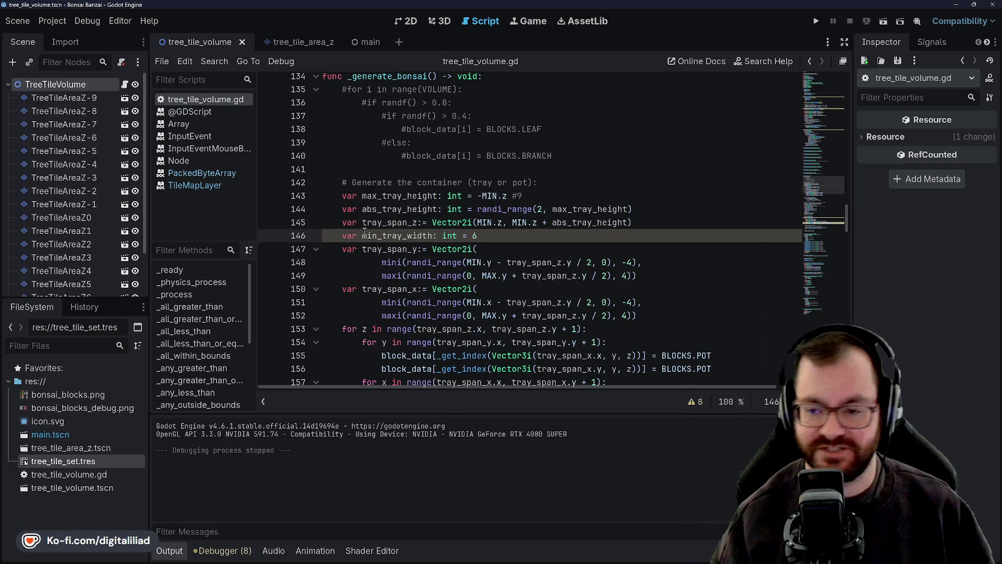
click(497, 249)
click(495, 236)
click(496, 248)
click(496, 236)
click(402, 209)
click(403, 222)
double_click(401, 196)
double_click(402, 209)
click(393, 235)
click(404, 222)
click(403, 209)
click(403, 196)
click(403, 209)
click(393, 249)
click(403, 209)
click(403, 222)
click(391, 247)
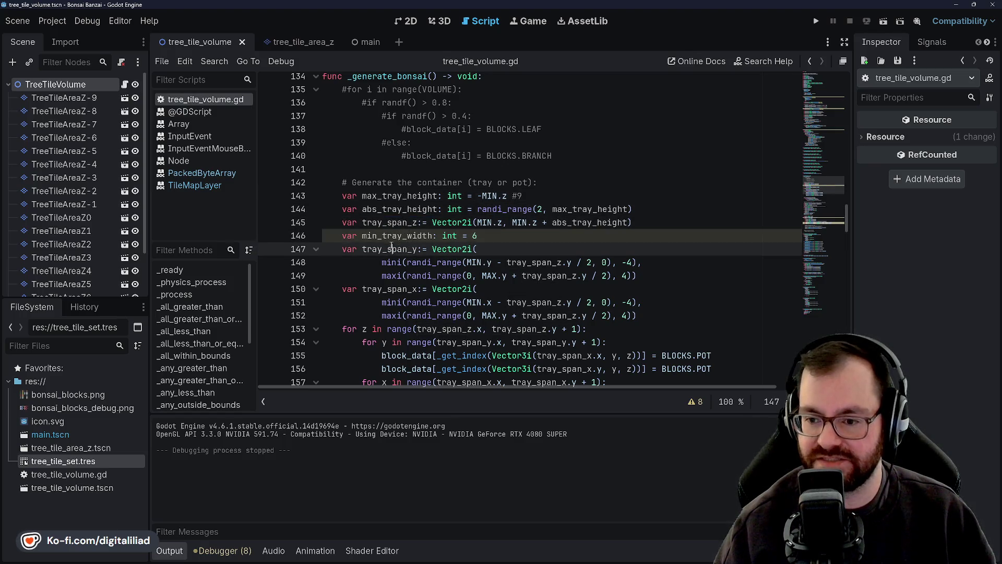
double_click(392, 235)
click(397, 236)
click(391, 249)
click(502, 233)
key(Down)
key(Up)
key(Up)
key(Up)
key(Down)
key(Down)
key(Up)
key(Up)
click(407, 196)
key(Down)
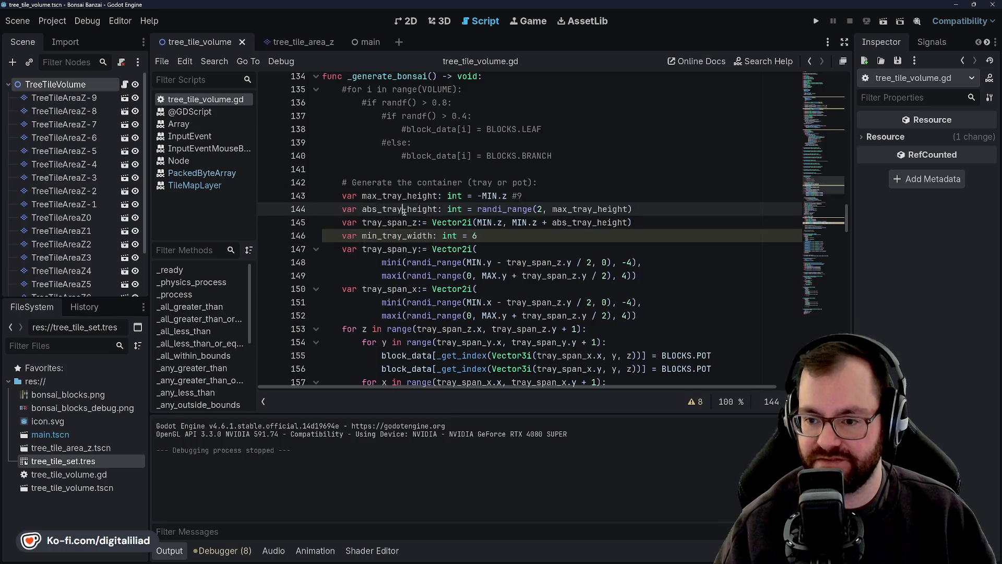
key(Down)
key(Down)
key(Up)
key(Up)
key(Down)
key(Down)
key(Up)
key(Up)
key(Left)
key(Down)
key(Down)
key(Up)
key(Up)
key(Down)
key(Down)
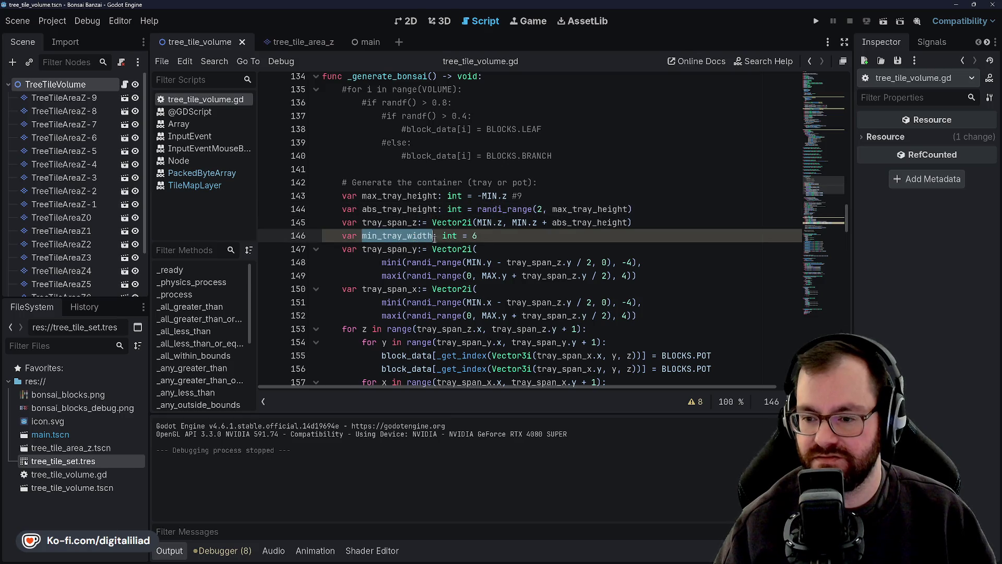
click(507, 238)
key(Down)
key(Down)
key(Up)
key(Up)
key(Down)
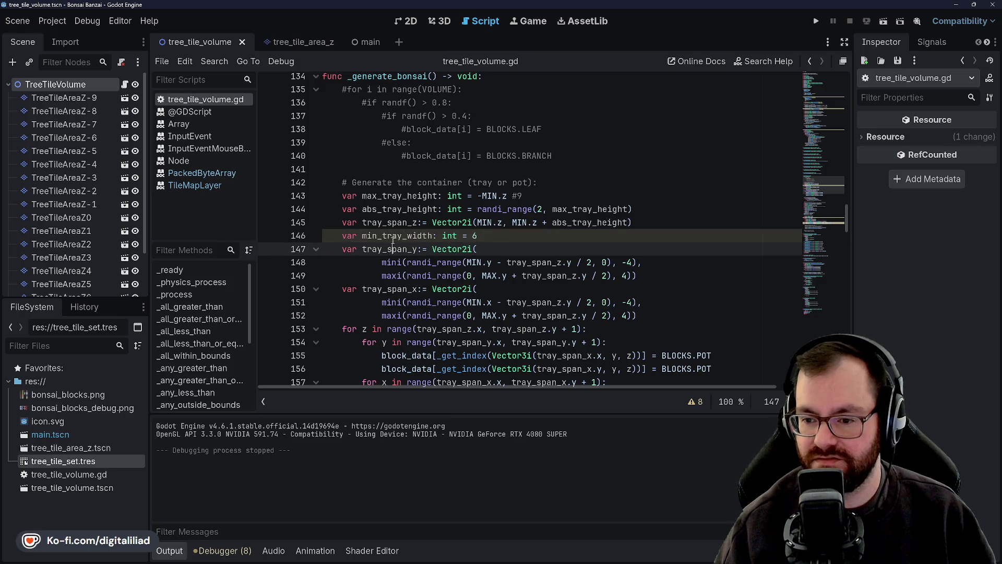
click(393, 237)
key(Down)
key(Up)
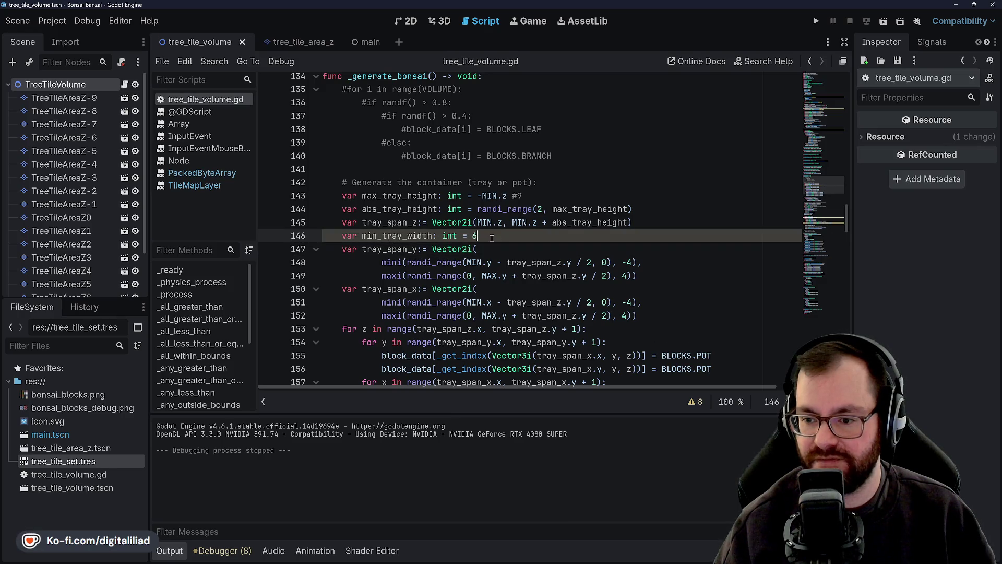
key(Up)
key(Up)
click(398, 209)
key(Down)
key(Down)
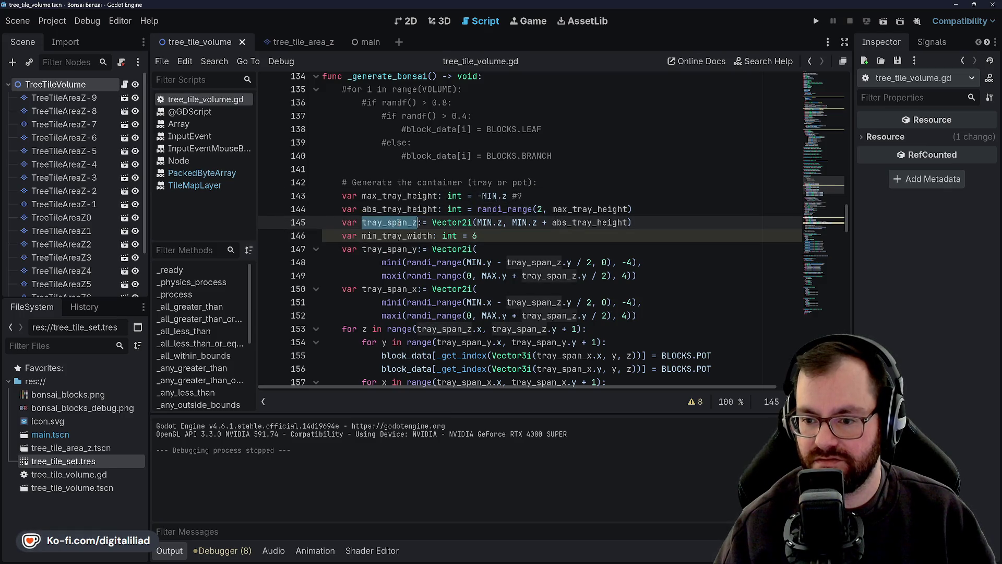
double_click(395, 236)
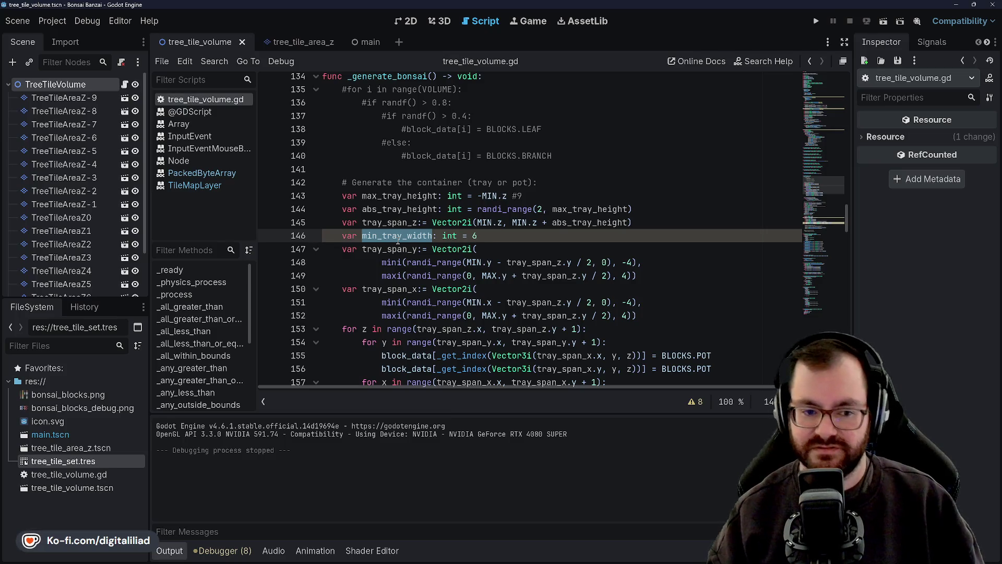
- Check tray_span_z usages, then insert a blank line after min_tray_width = 6
click(484, 236)
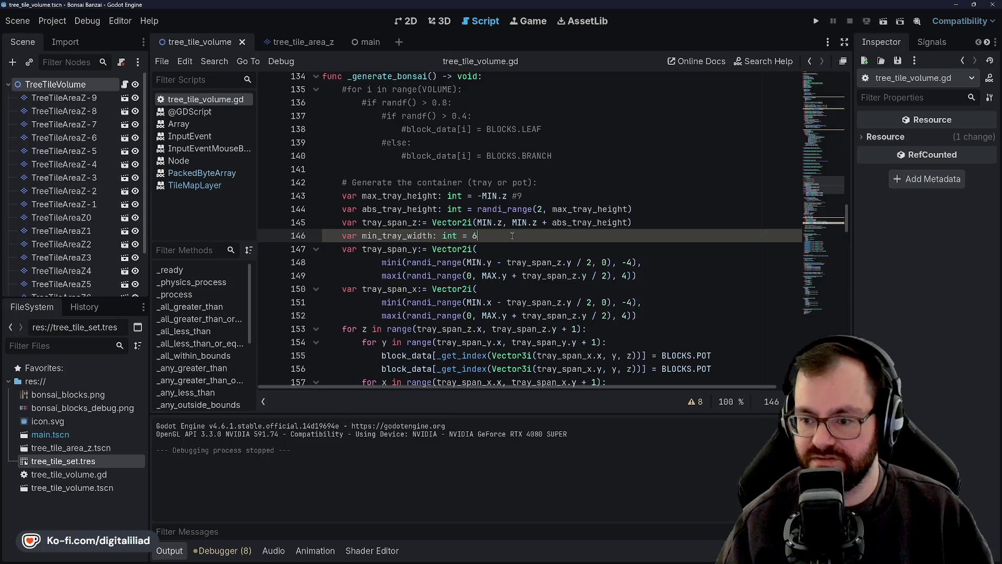
key(Down)
click(485, 236)
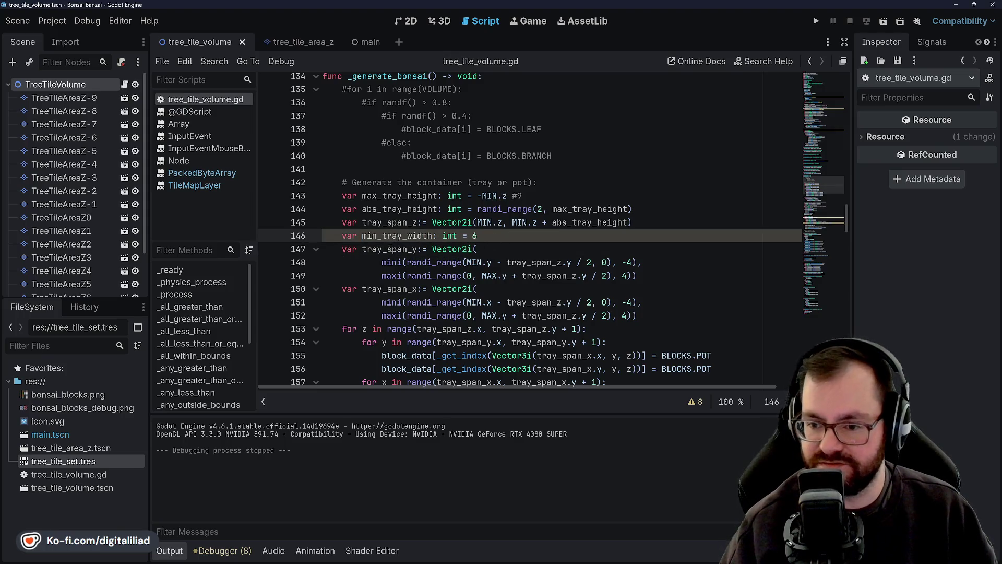
click(395, 223)
double_click(394, 223)
click(394, 222)
click(408, 209)
double_click(399, 223)
click(398, 223)
double_click(398, 222)
click(516, 233)
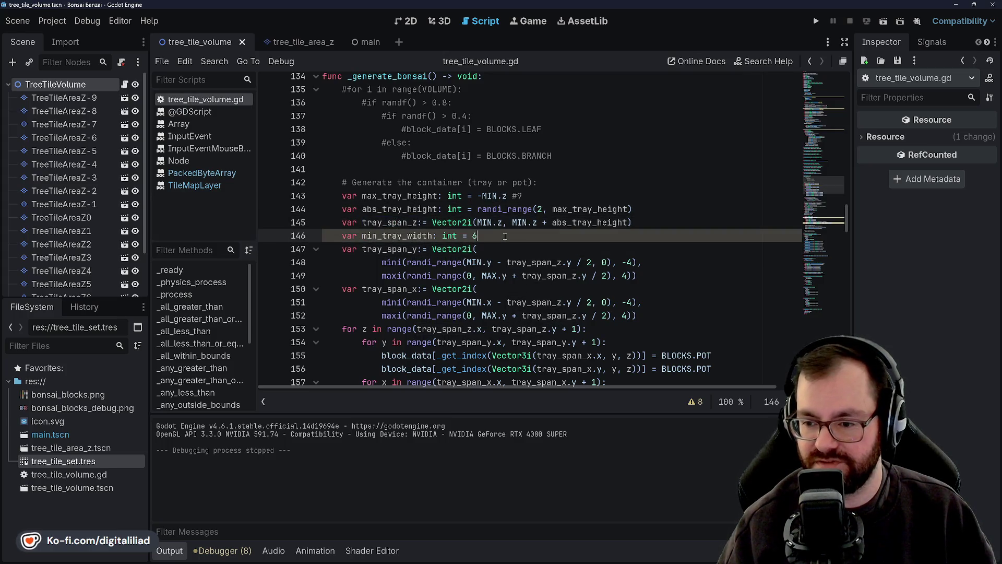
click(394, 209)
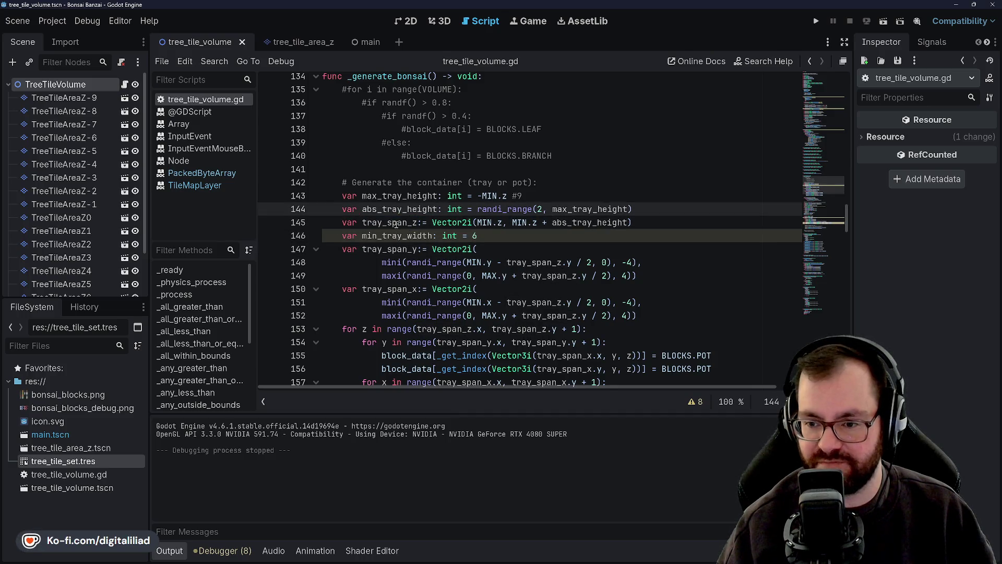
double_click(388, 223)
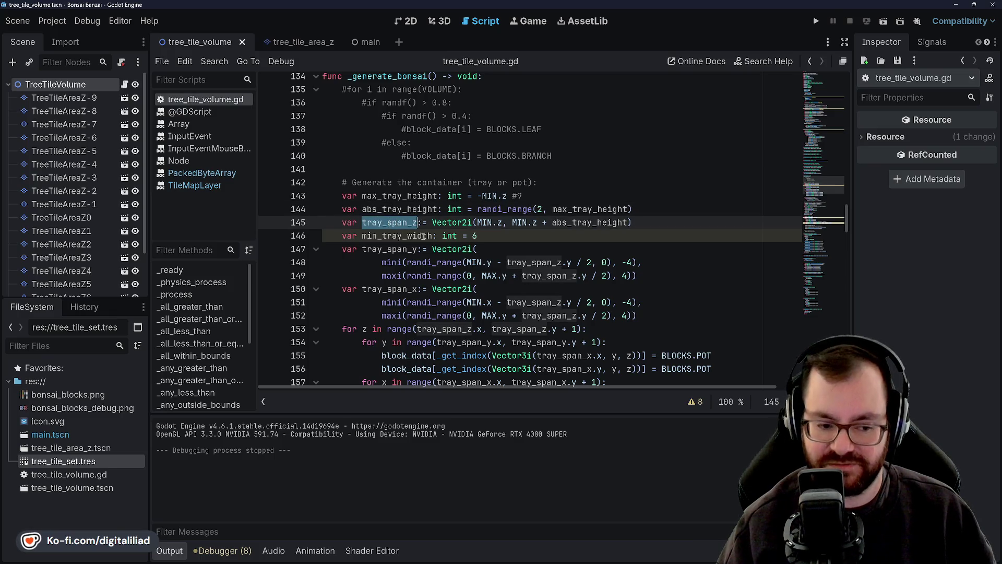
click(489, 249)
click(485, 234)
click(401, 209)
click(392, 223)
double_click(372, 236)
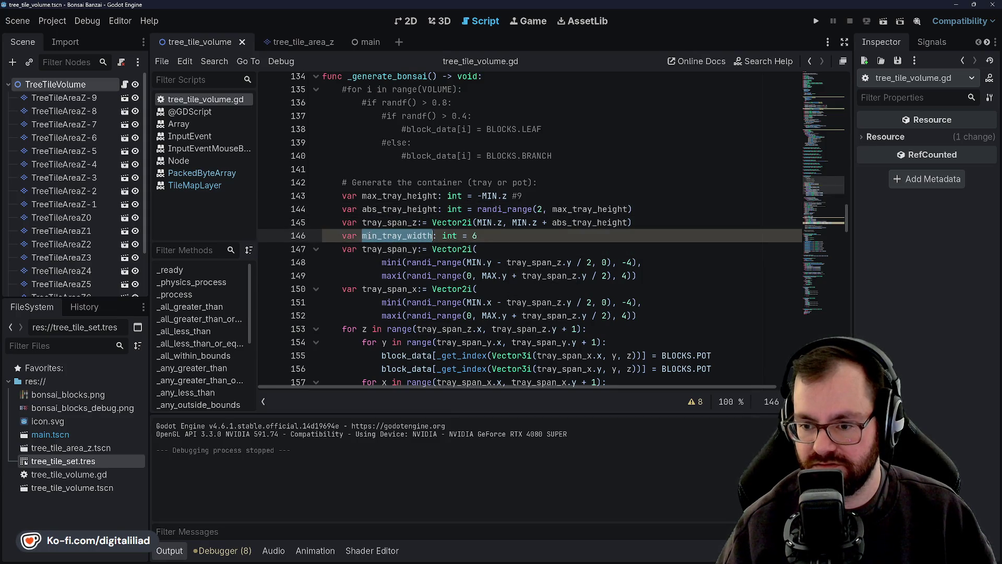
click(505, 235)
click(397, 222)
double_click(372, 235)
click(484, 236)
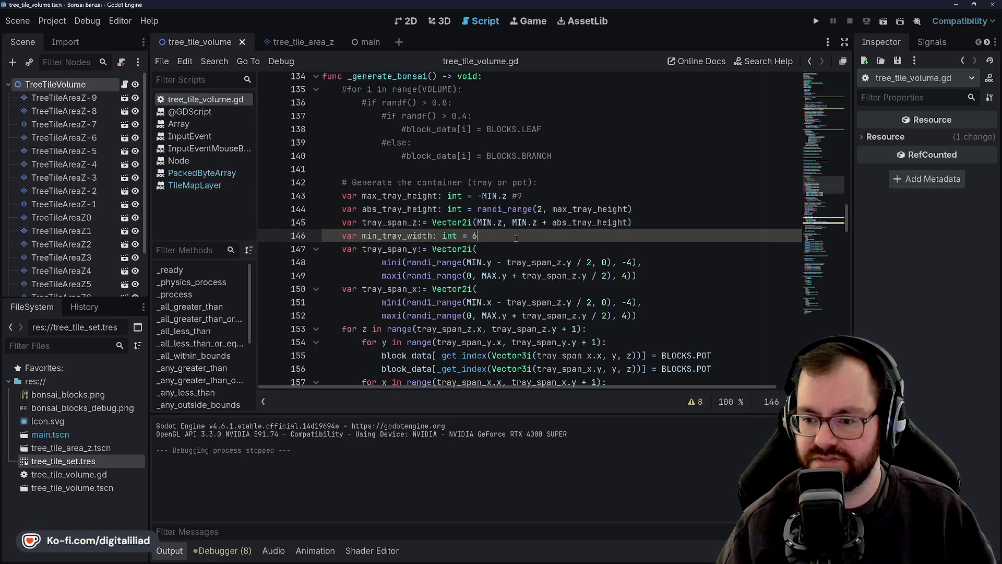
key(Return)
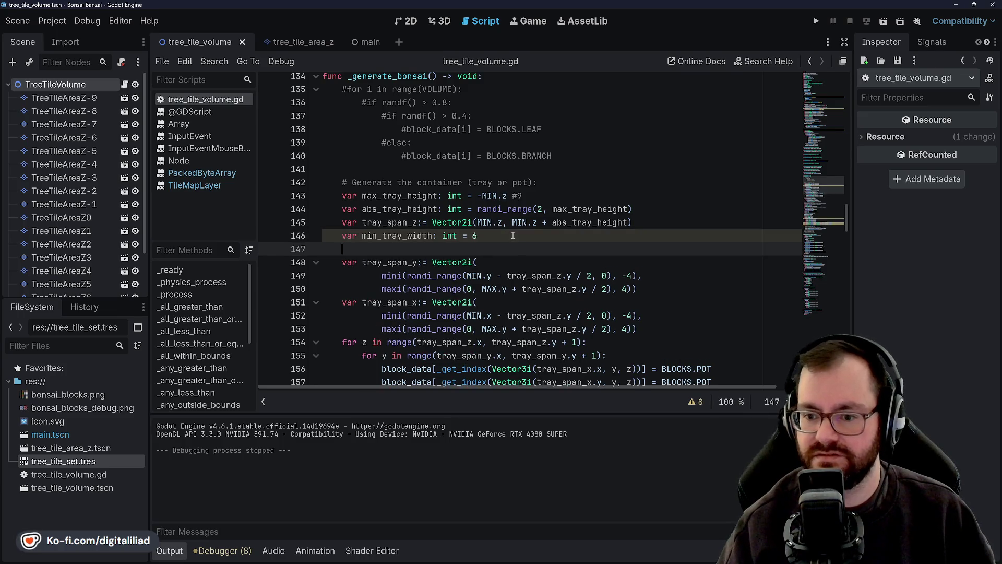
- Declare abs_tray_width: int = randi_range(min_tray_width, max_tray_height - abs_tray_height) and save the script
text(var abs_tr)
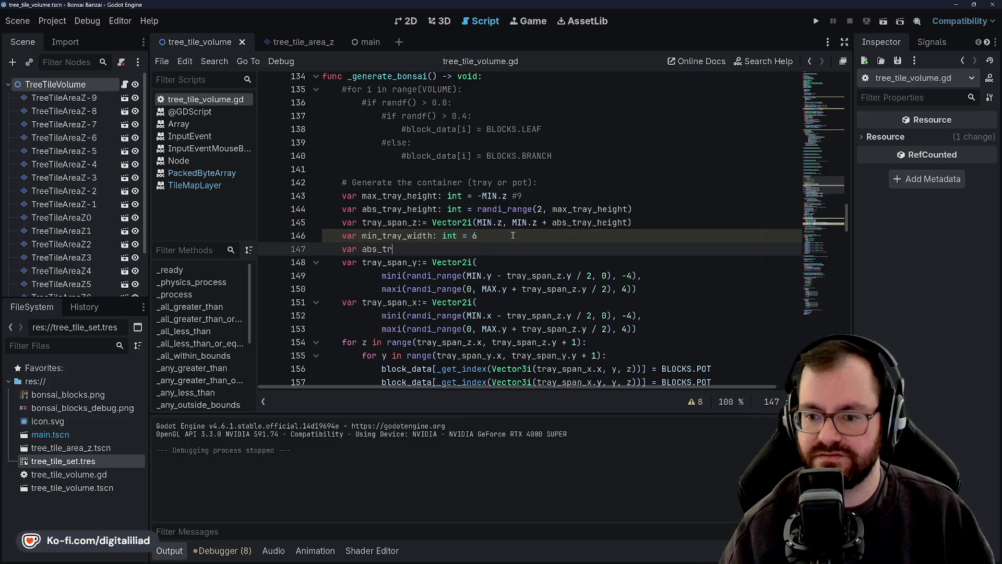
text(ay_width: )
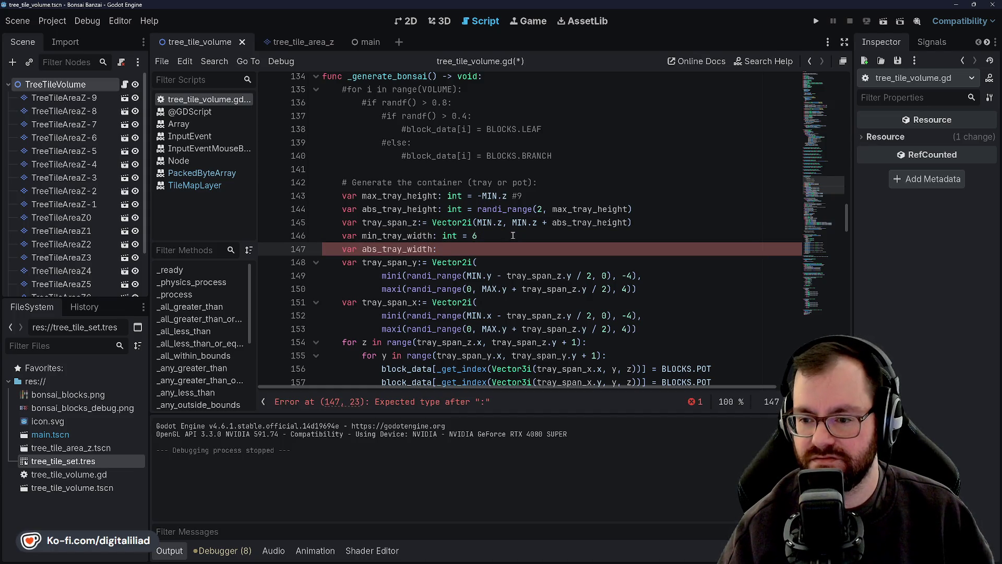
text(int = ra)
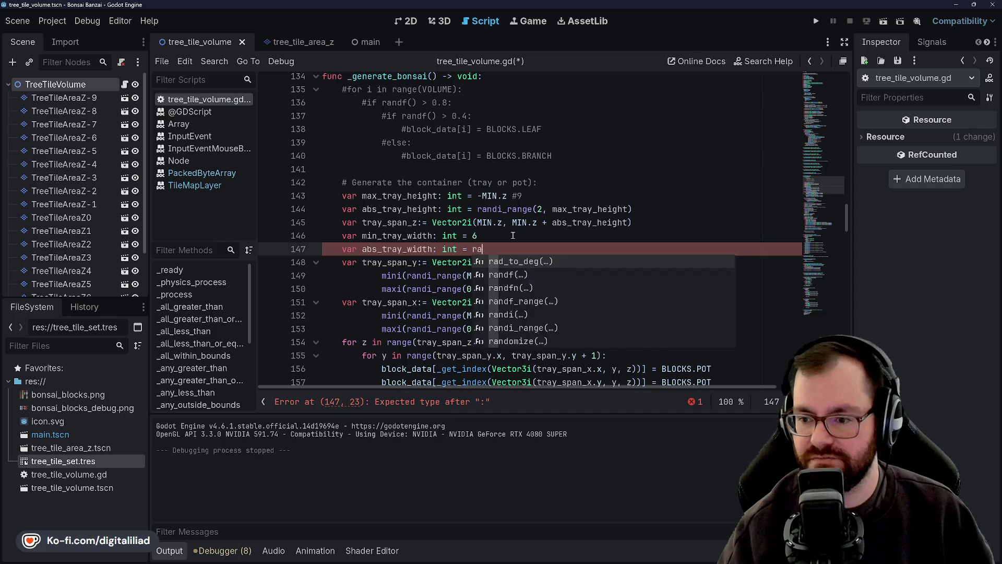
text(ndi_range)
key(Return)
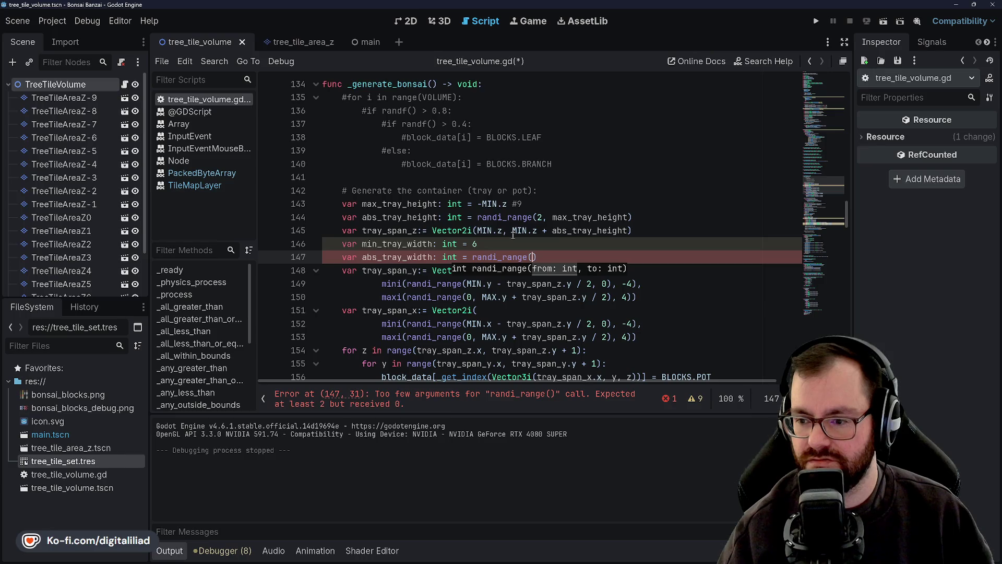
text(min_tray_w)
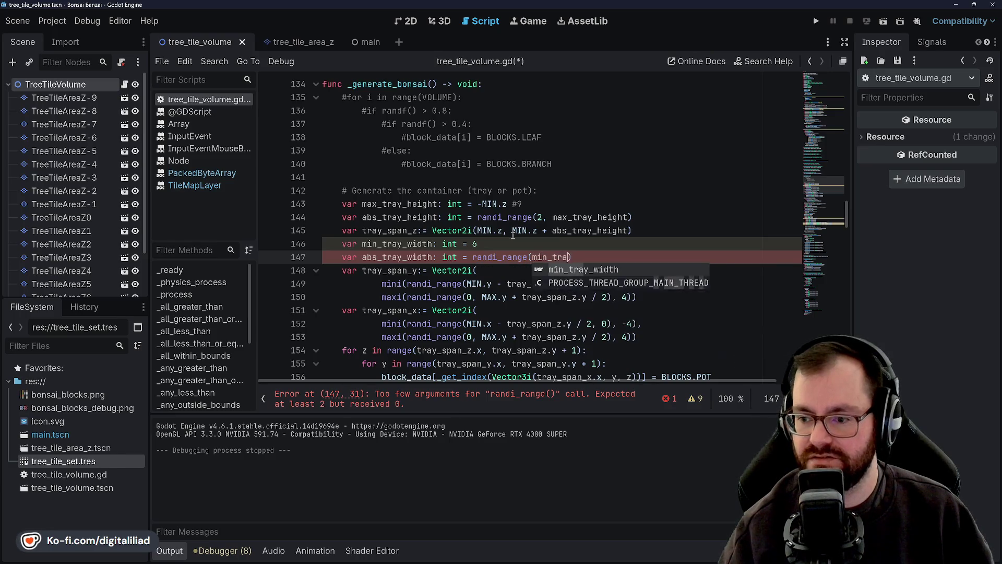
key(Return)
text(,)
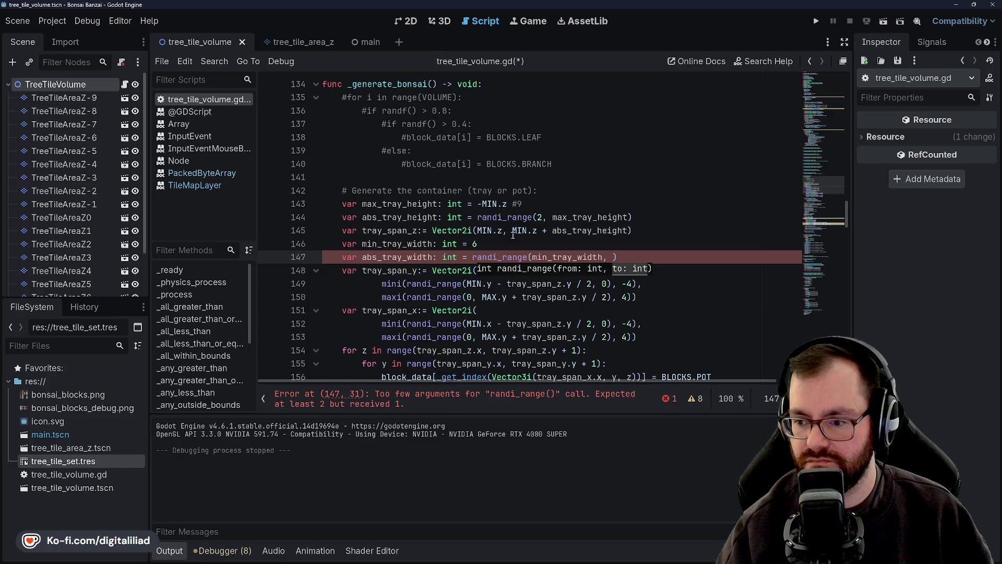
text(max_)
text(tray)
key(Return)
text(-)
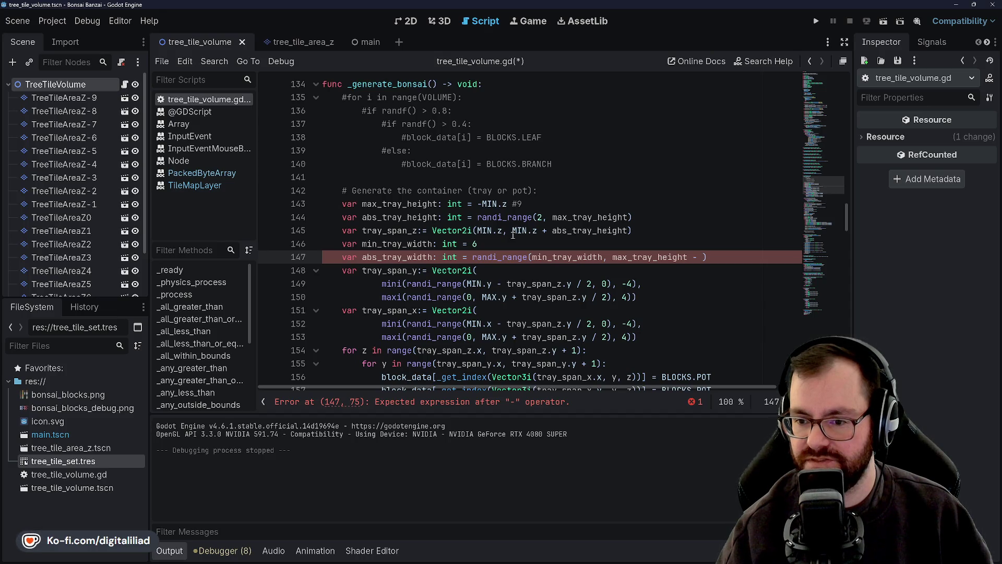
text(s_tray)
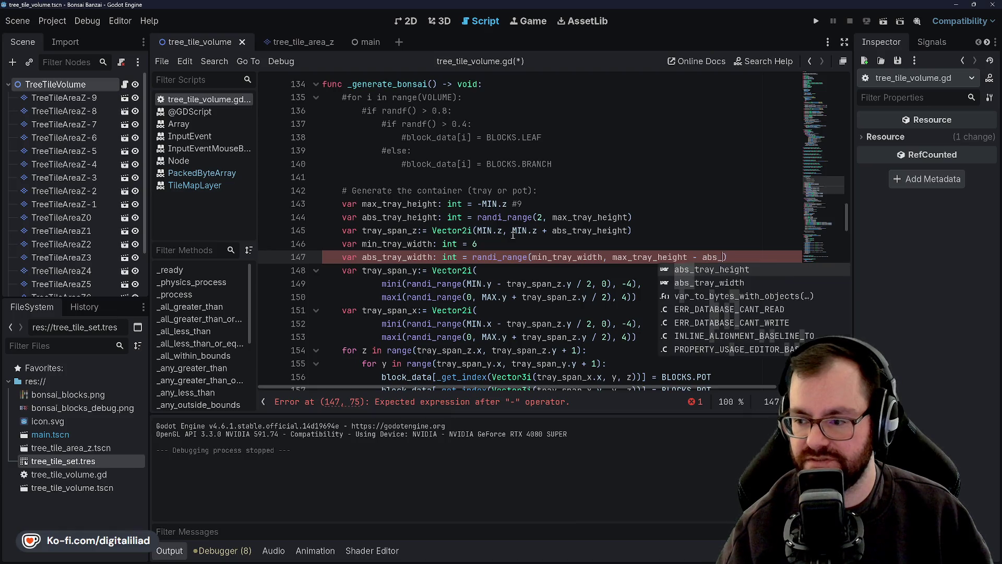
text(_h)
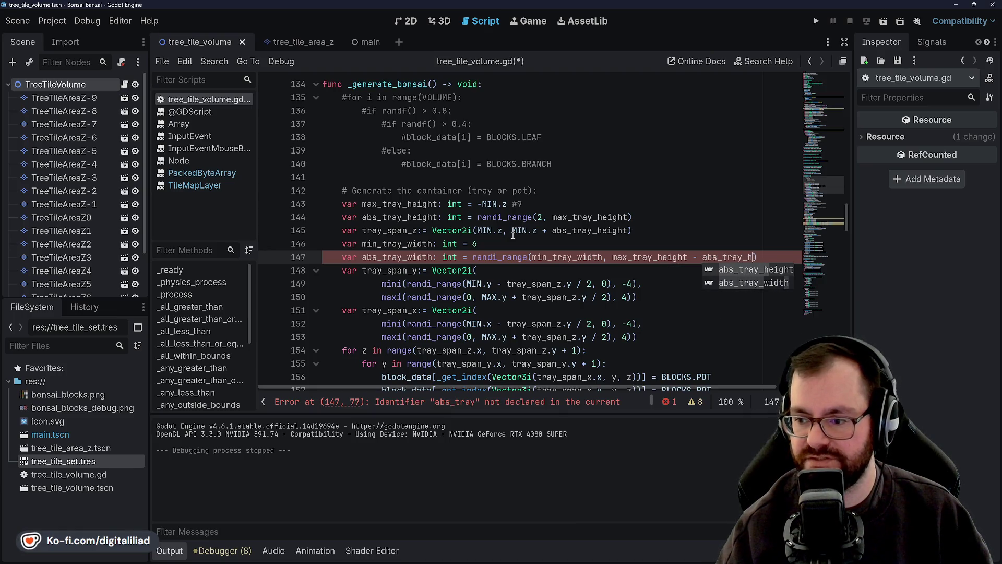
key(Return)
key(ctrl+s)
key(Down)
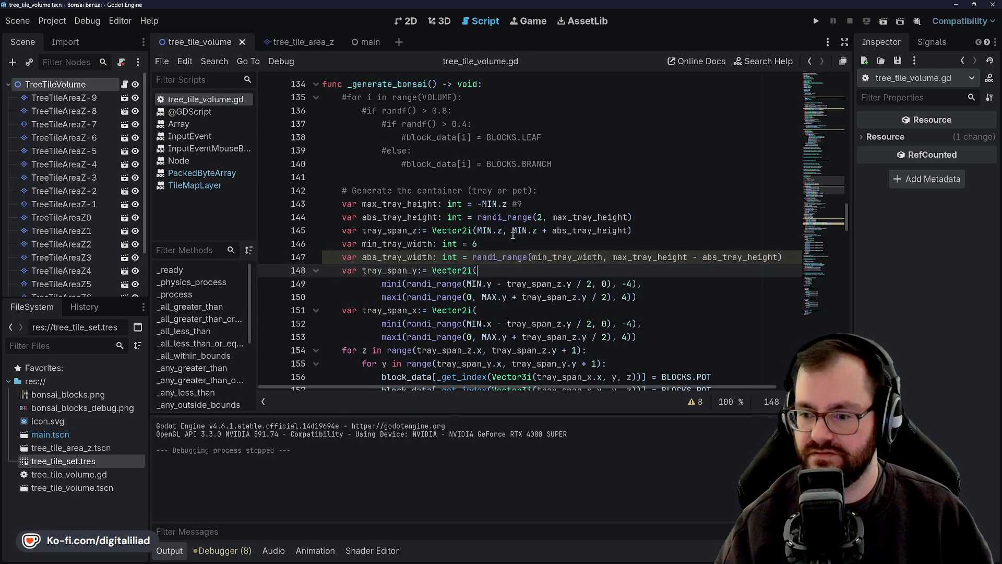
scroll(513, 236, down, 1)
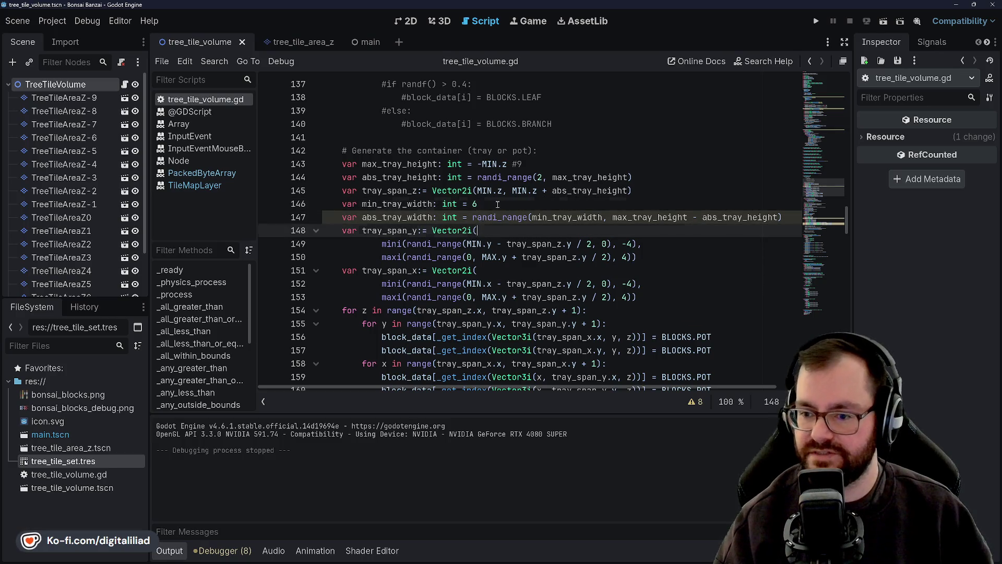
scroll(488, 231, right, 3)
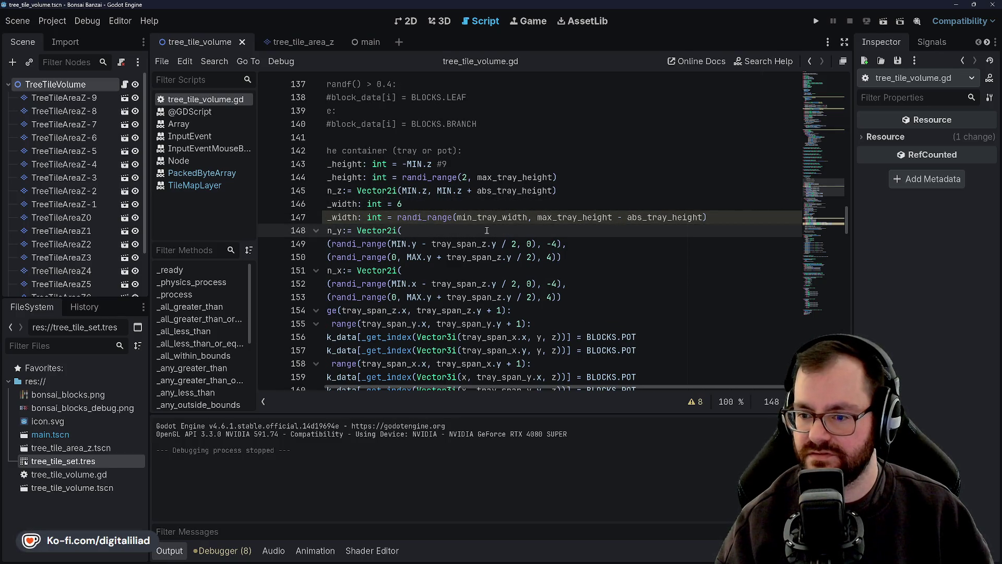
scroll(477, 235, left, 3)
scroll(477, 234, right, 3)
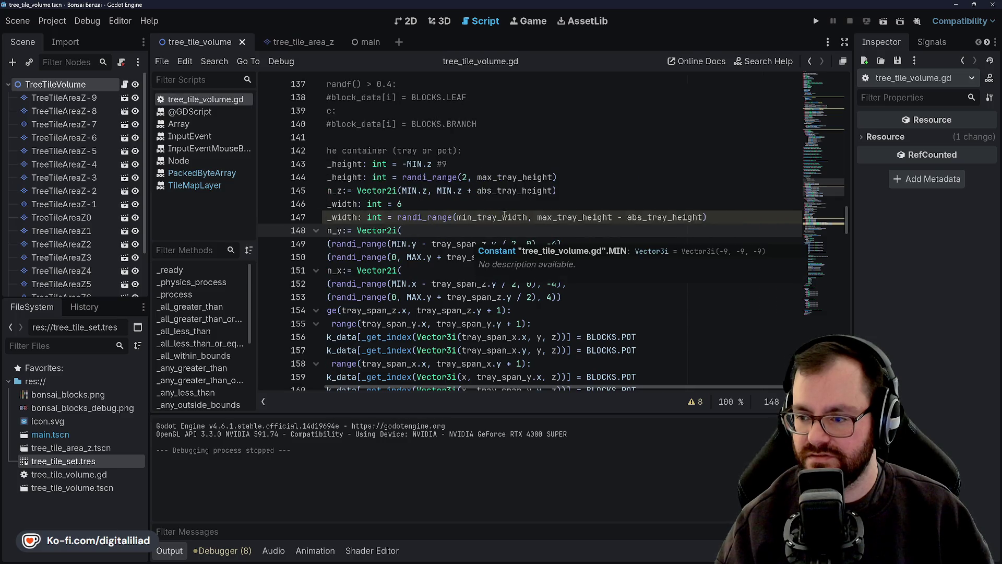
click(442, 204)
scroll(442, 204, left, 3)
click(411, 230)
click(380, 231)
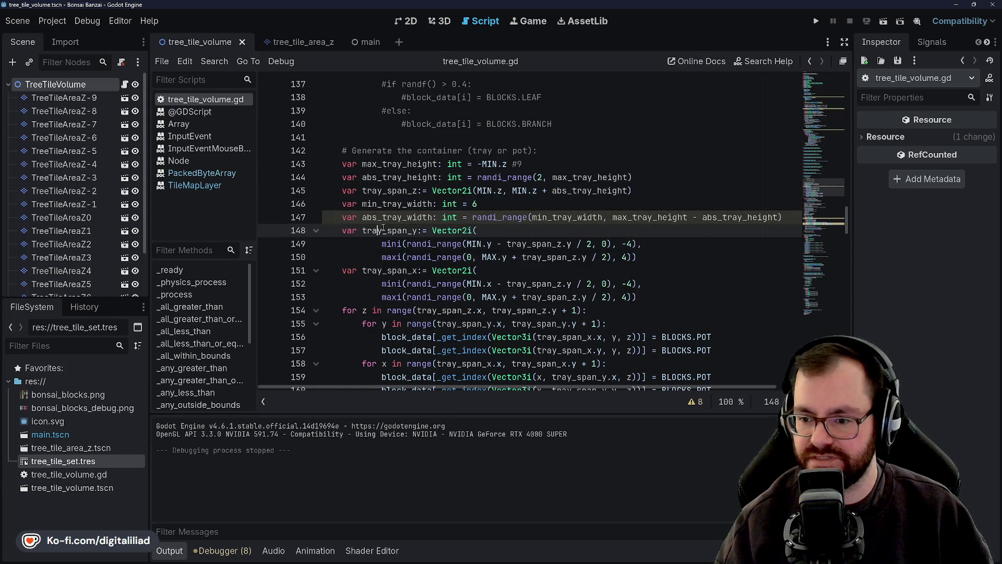
text(y)
double_click(389, 230)
click(391, 244)
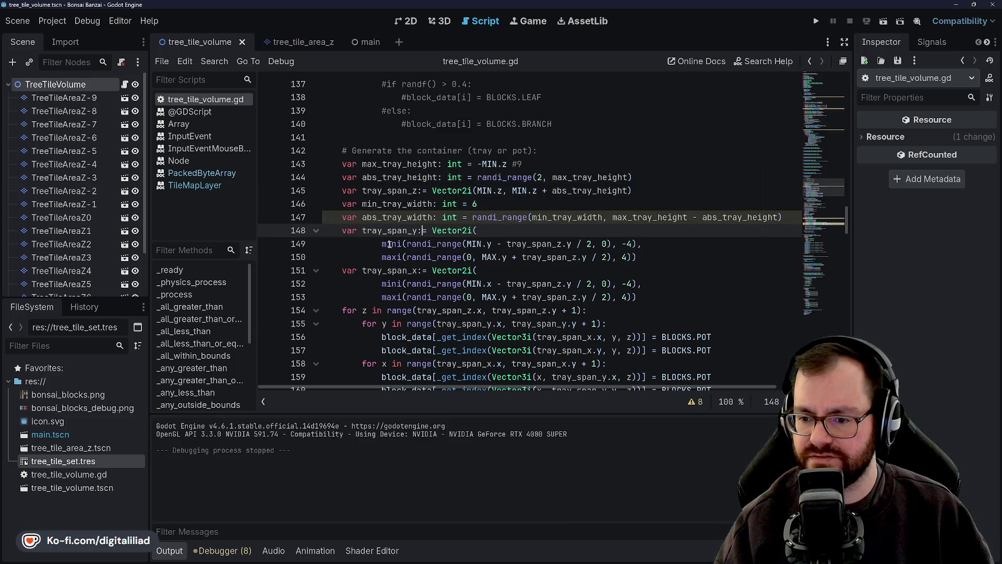
click(449, 230)
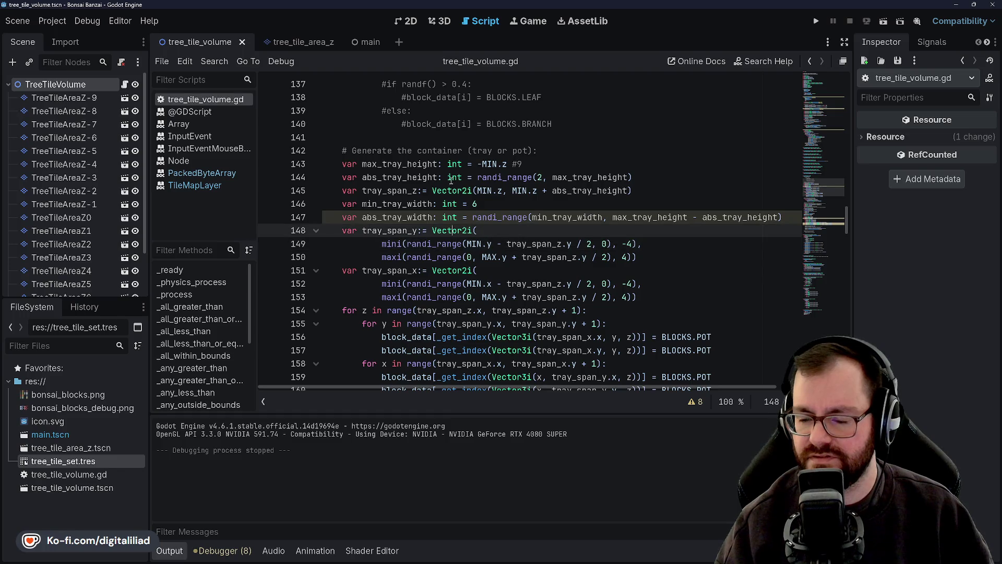
click(457, 189)
key(Down)
key(Down)
key(Down)
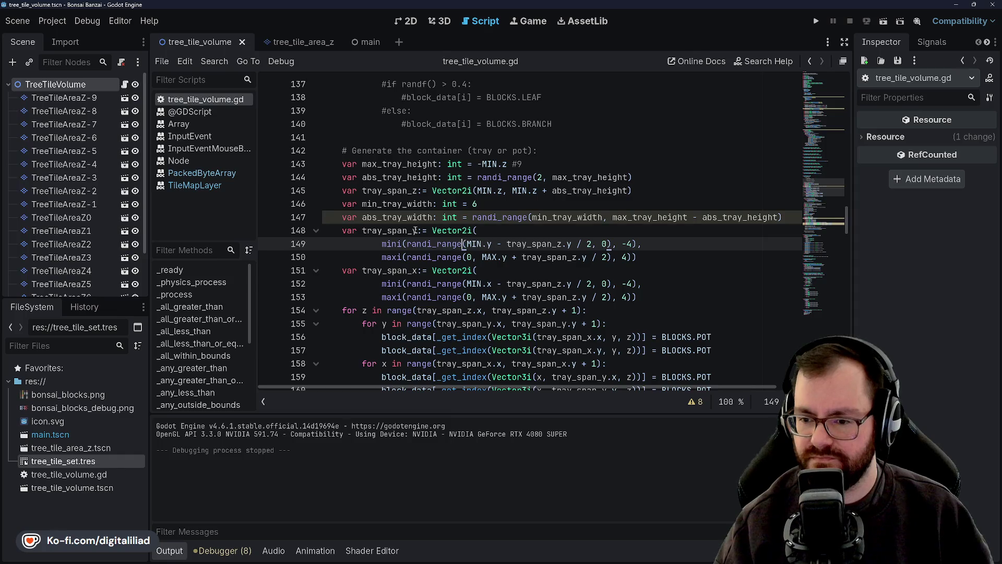
click(381, 205)
drag(367, 205, 363, 206)
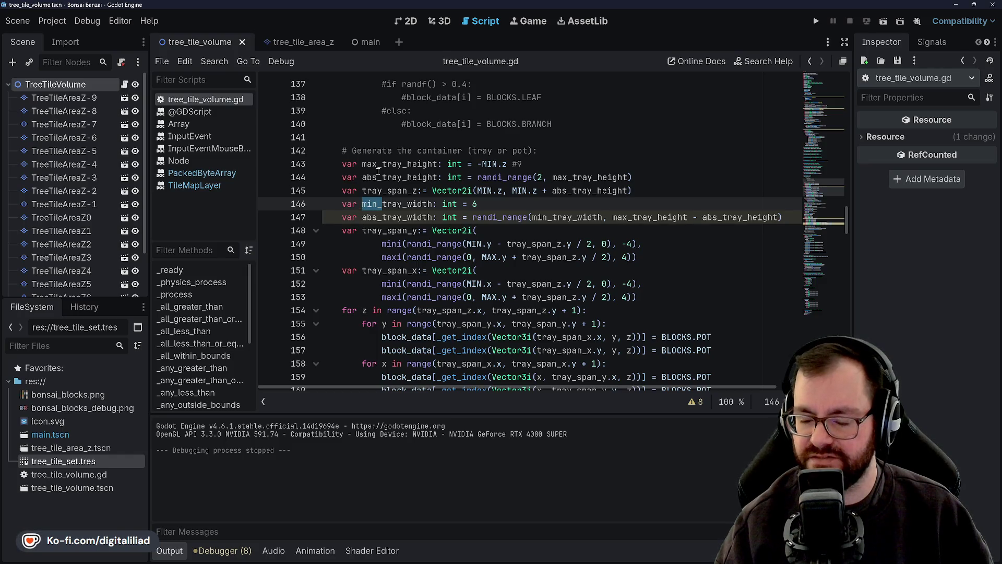
scroll(443, 197, down, 5)
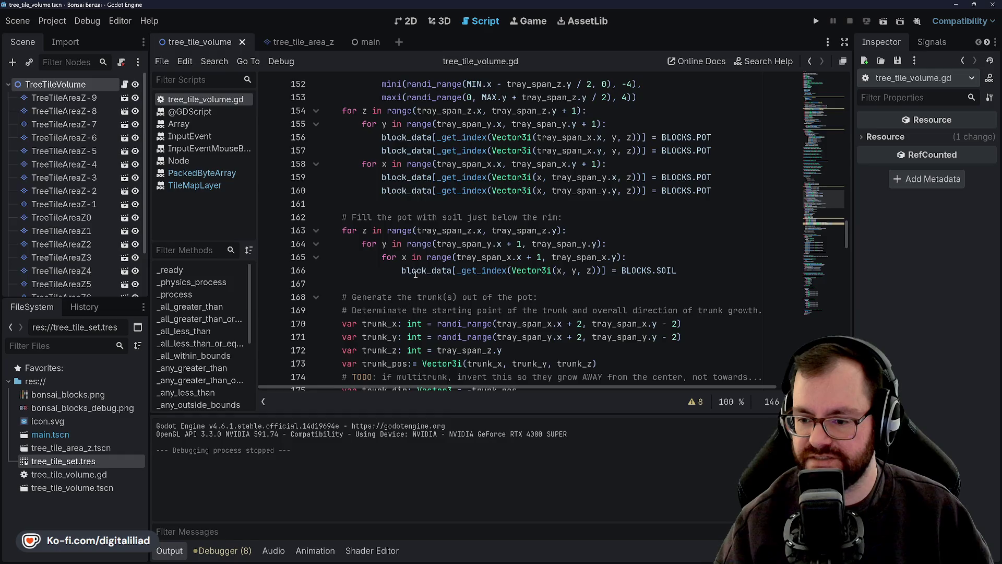
scroll(416, 274, down, 4)
scroll(441, 295, up, 6)
scroll(441, 295, down, 3)
scroll(435, 203, up, 7)
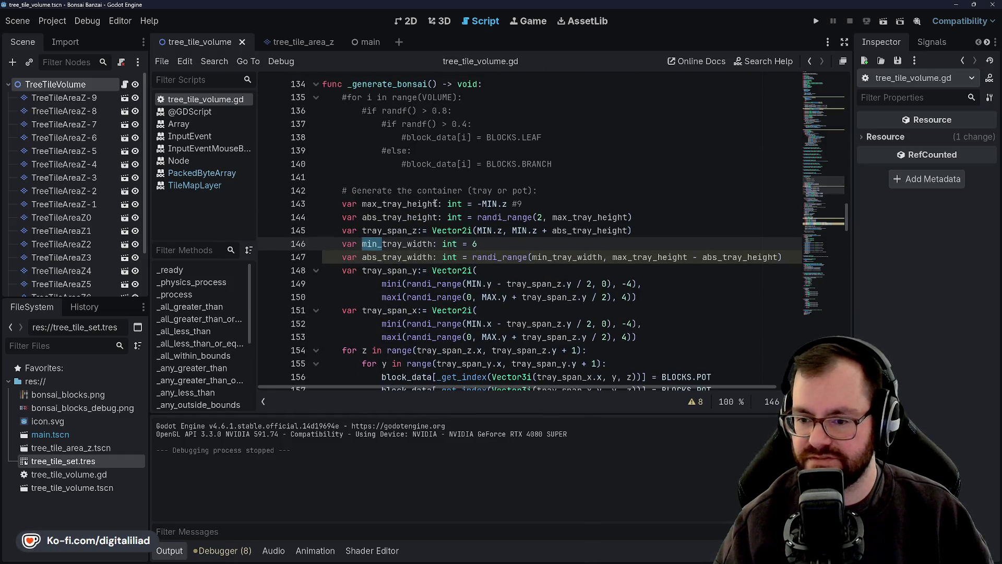
click(418, 271)
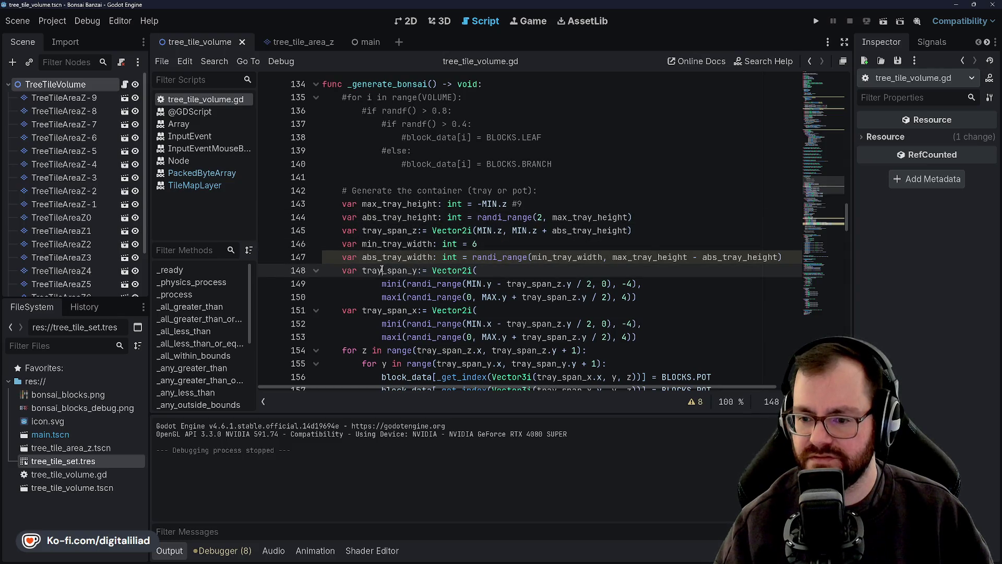
click(395, 270)
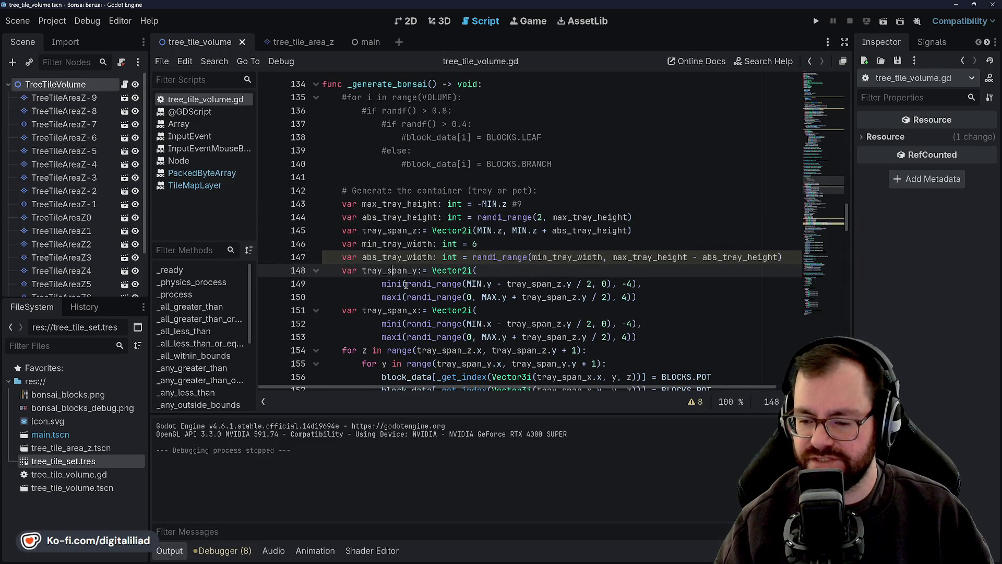
scroll(406, 284, down, 1)
key(ctrl+Right)
key(ctrl+Right)
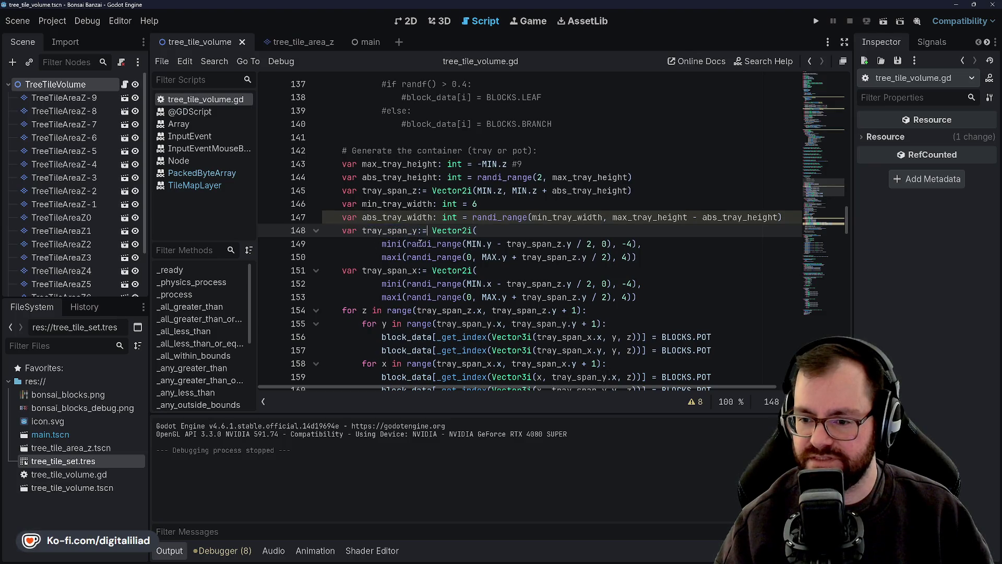
click(398, 218)
click(382, 243)
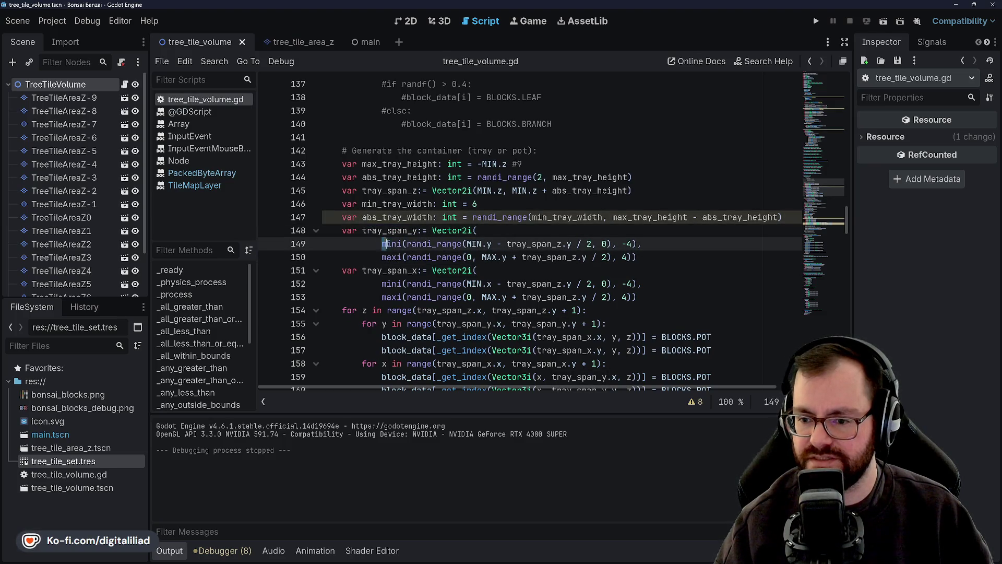
mouse_move(390, 244)
mouse_down()
mouse_move(467, 244)
mouse_move(459, 244)
mouse_up()
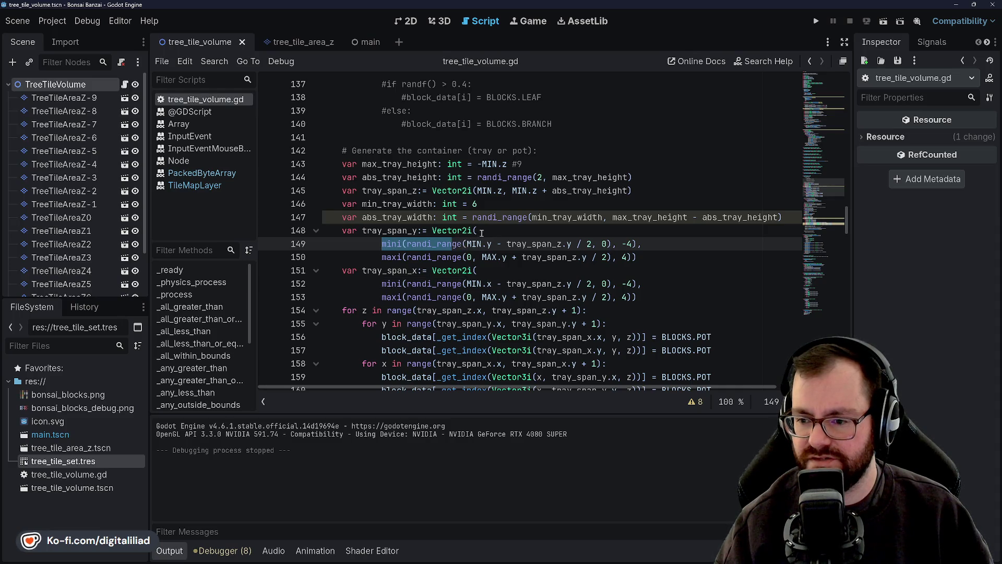
click(486, 213)
click(483, 229)
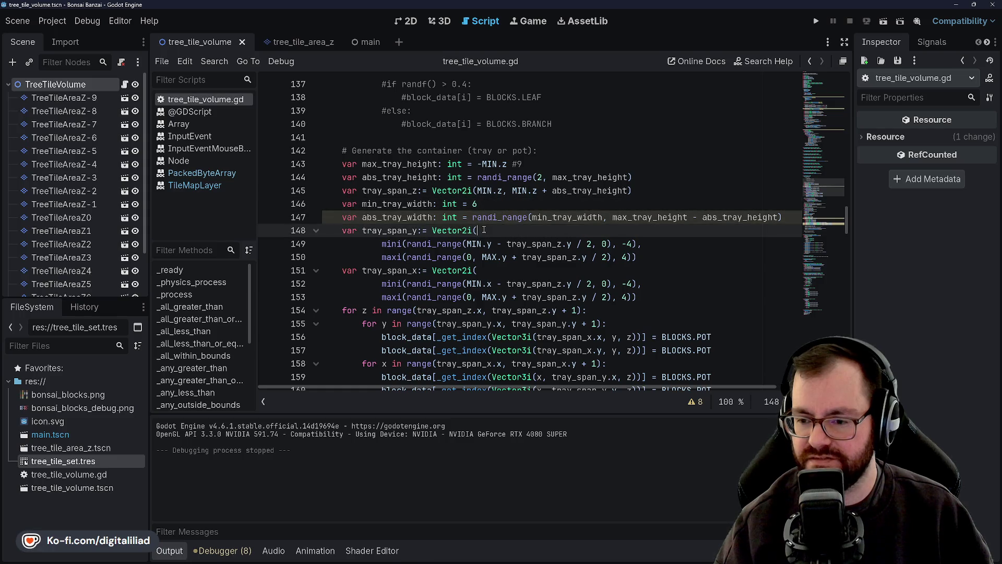
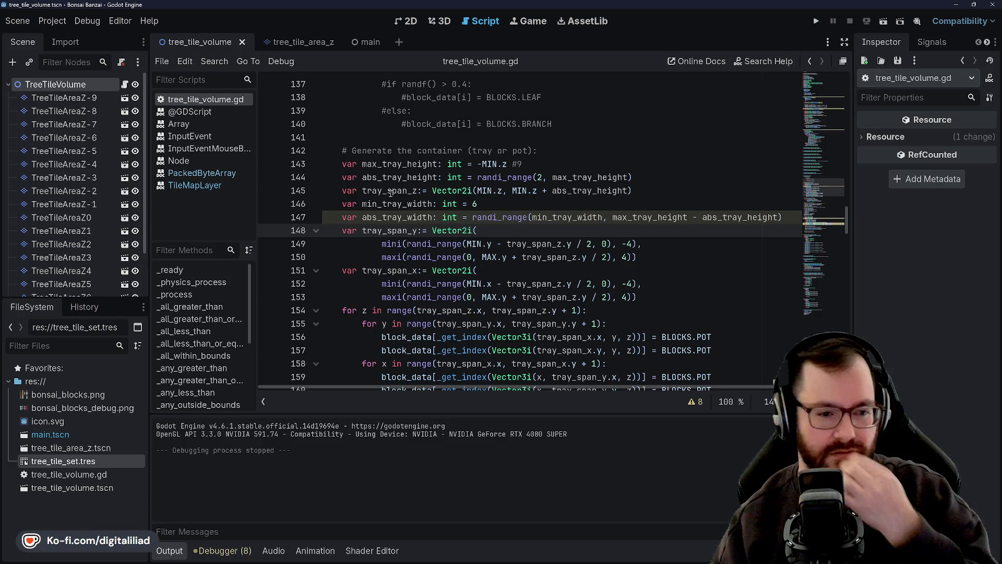
- Review the tray size lines, from min_tray_width down to the tray_span_y constructor
click(371, 183)
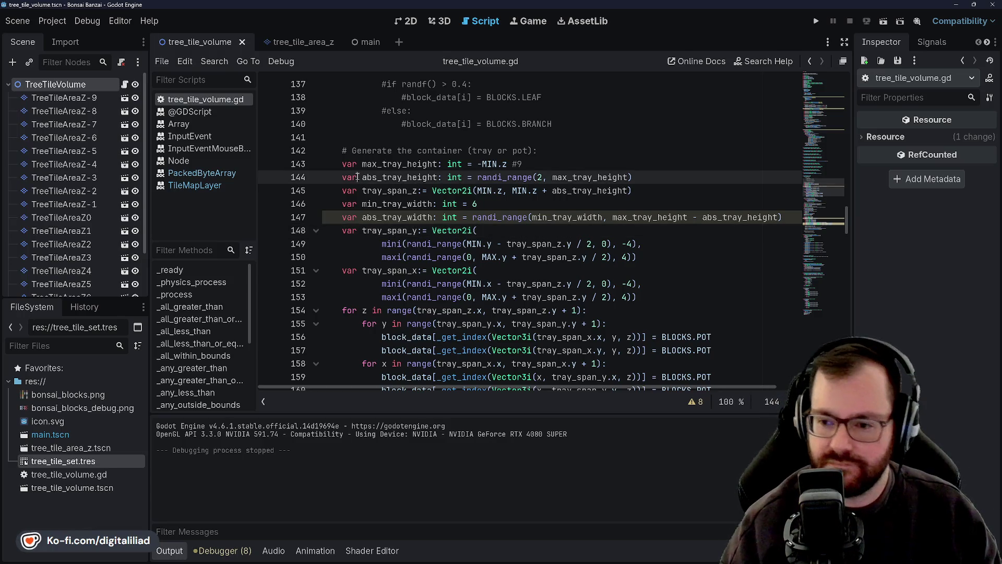
click(386, 203)
click(401, 230)
click(462, 244)
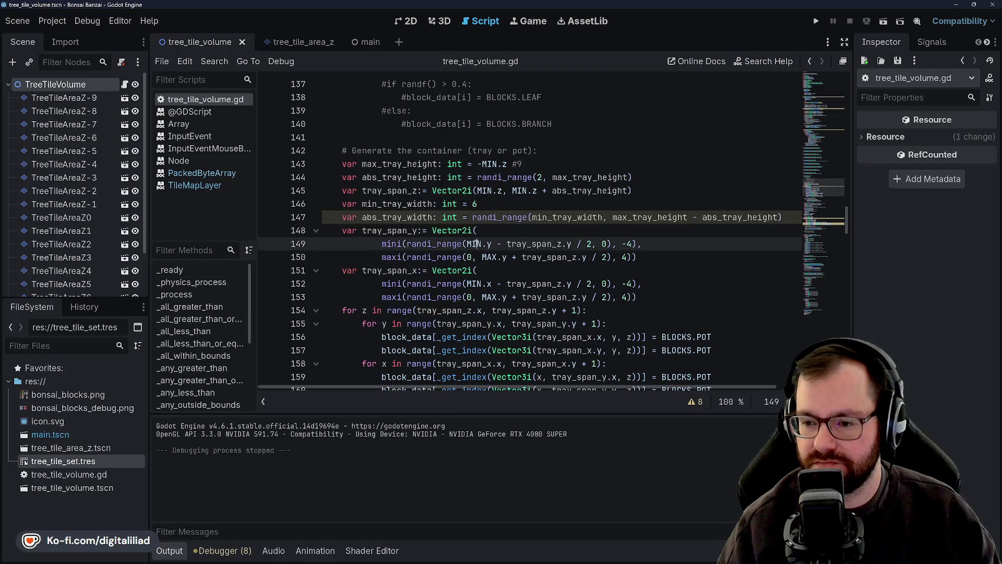
click(477, 231)
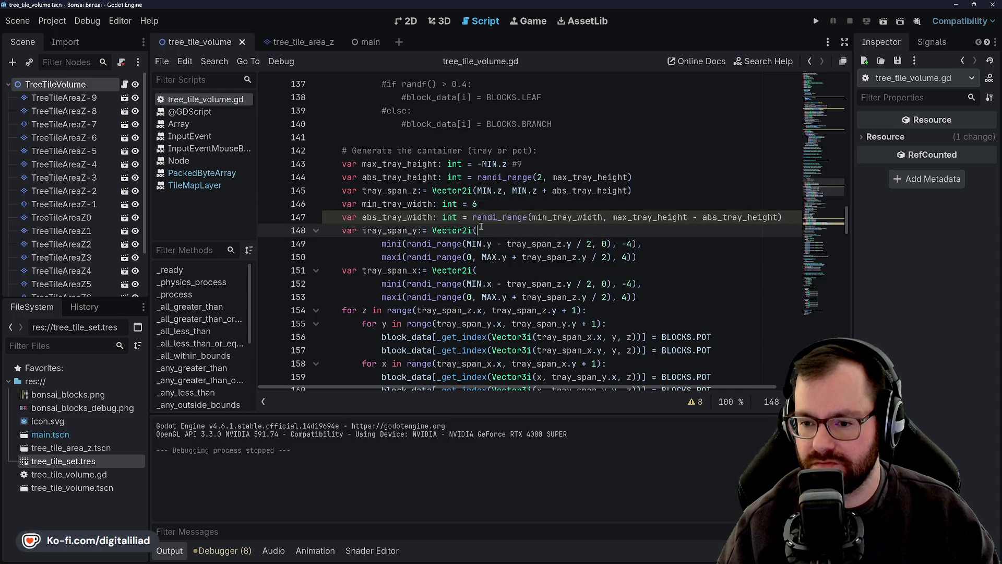
scroll(483, 208, down, 2)
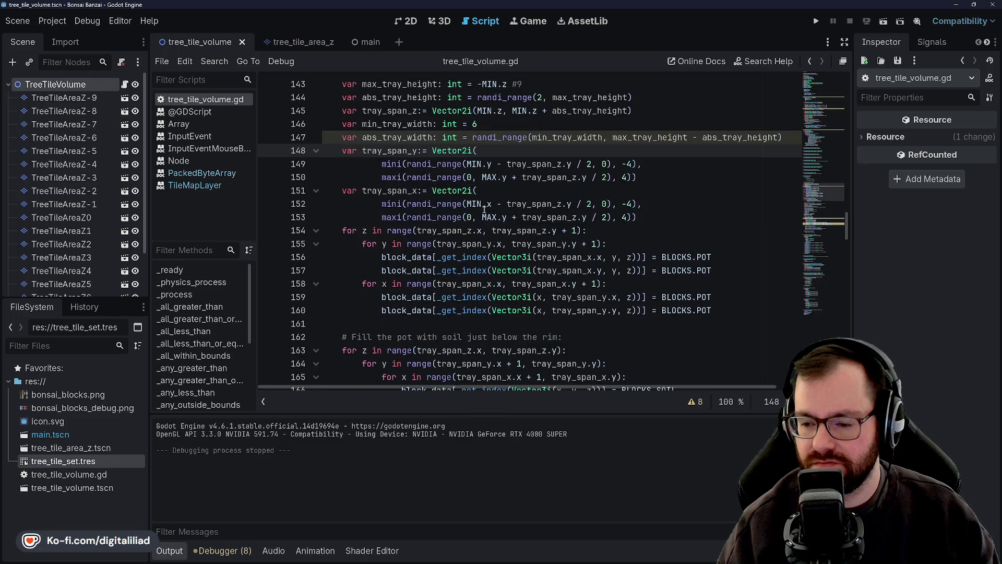
scroll(472, 257, up, 1)
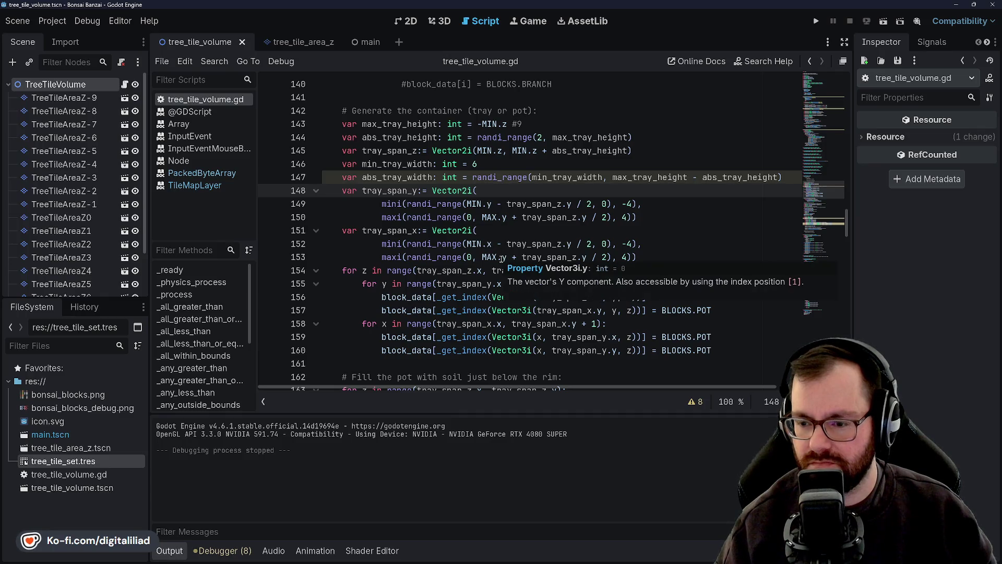
mouse_move(495, 314)
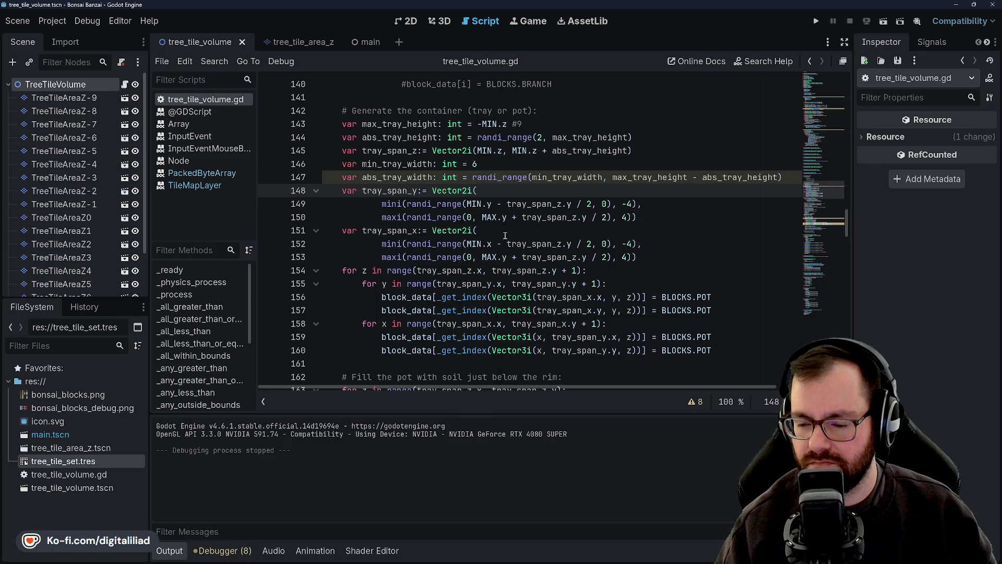
mouse_move(501, 119)
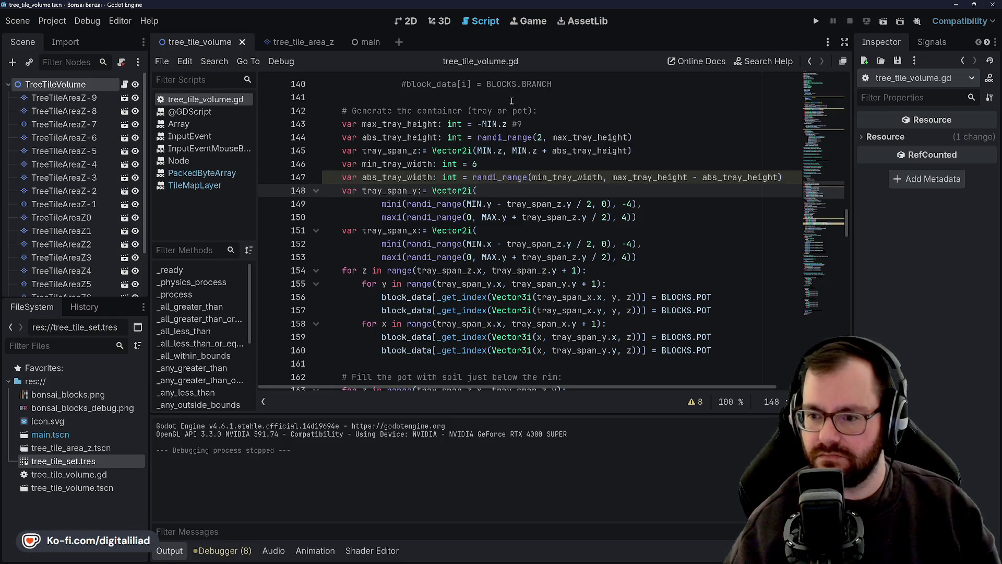
click(497, 164)
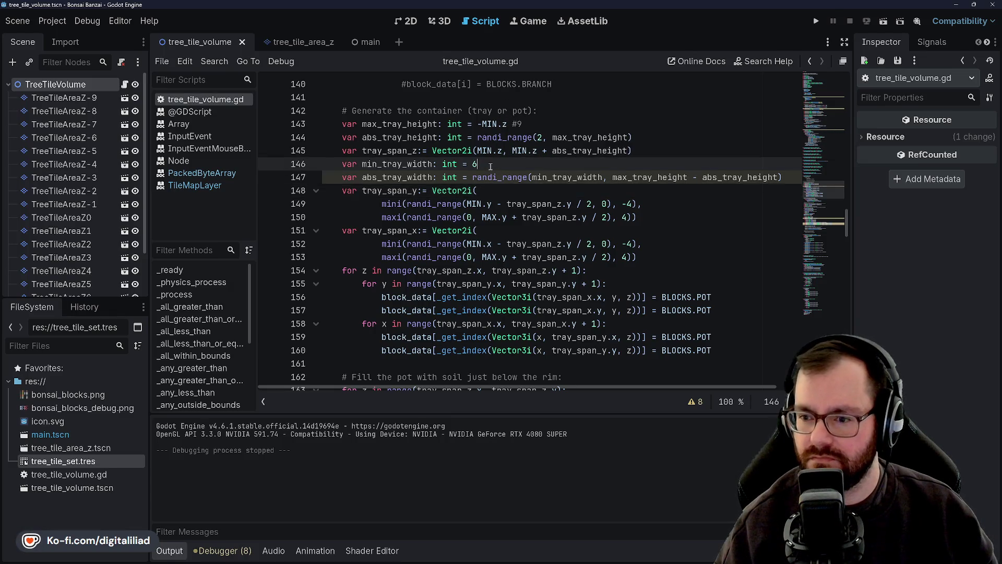
scroll(493, 229, up, 1)
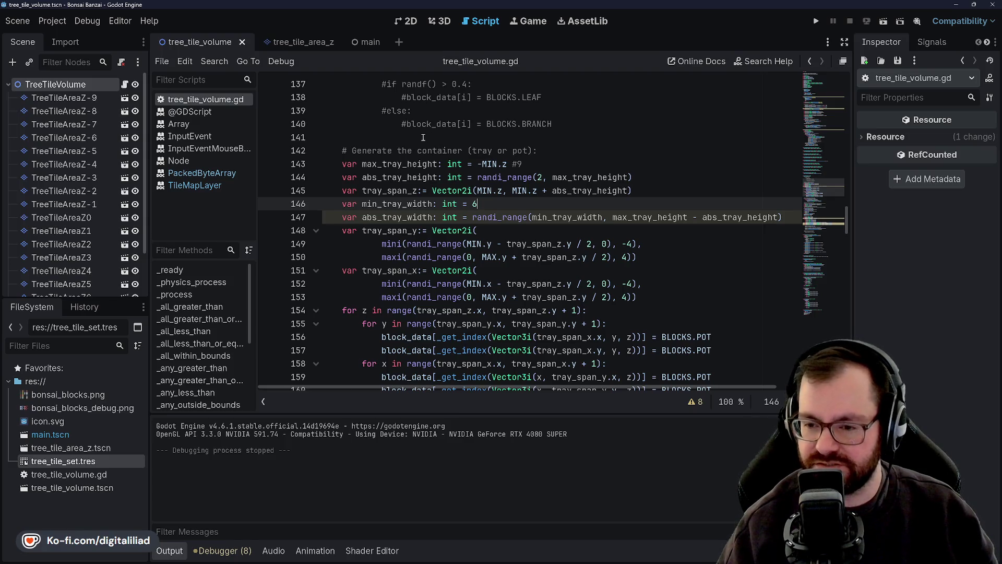
- Insert an empty line above the tray_span_y declaration
click(387, 232)
key(Down)
key(Up)
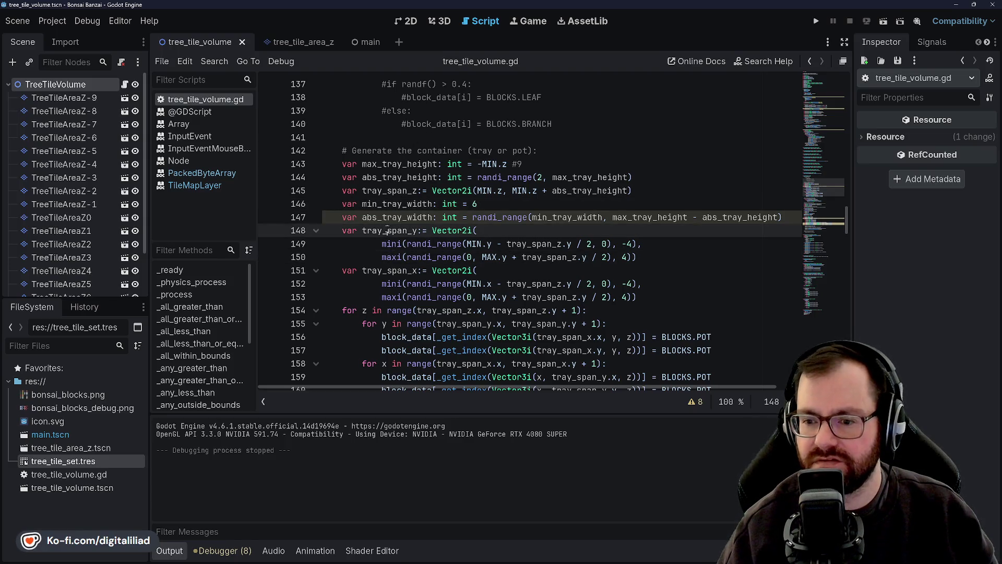
key(Down)
key(Up)
key(Home)
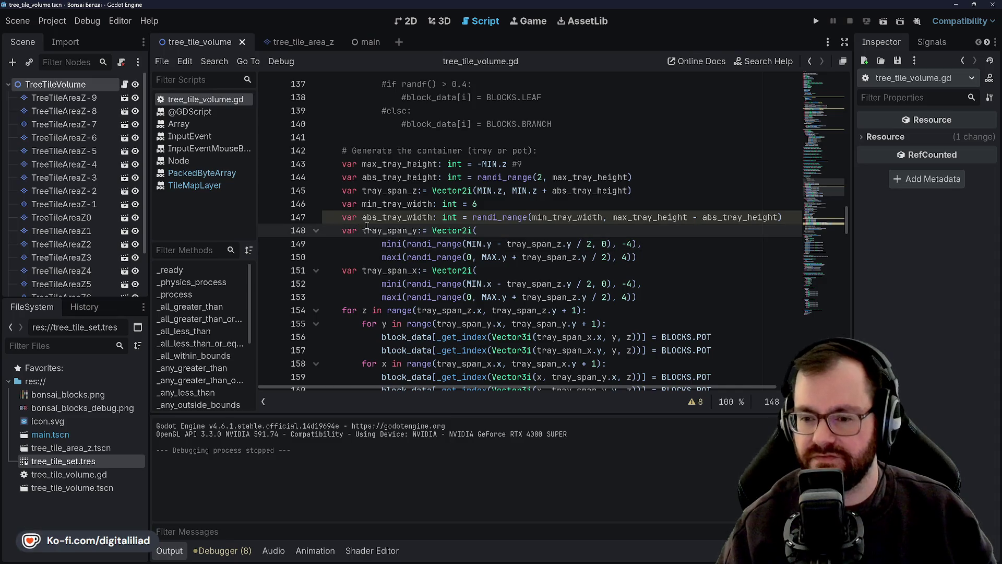
key(Return)
key(Up)
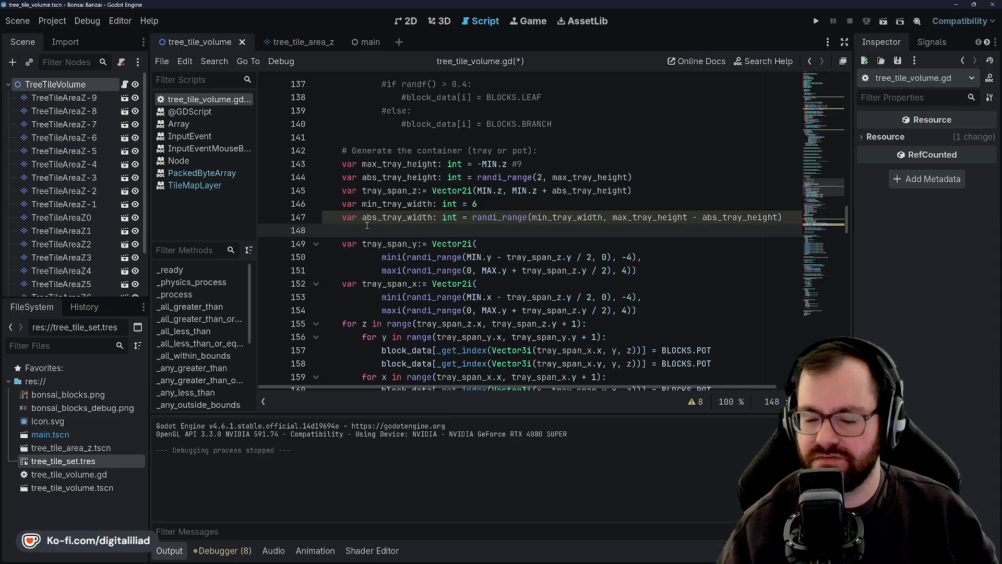
- Write a tray_offset_xy Vector2i declaration and move it directly under tray_span_z
text(var )
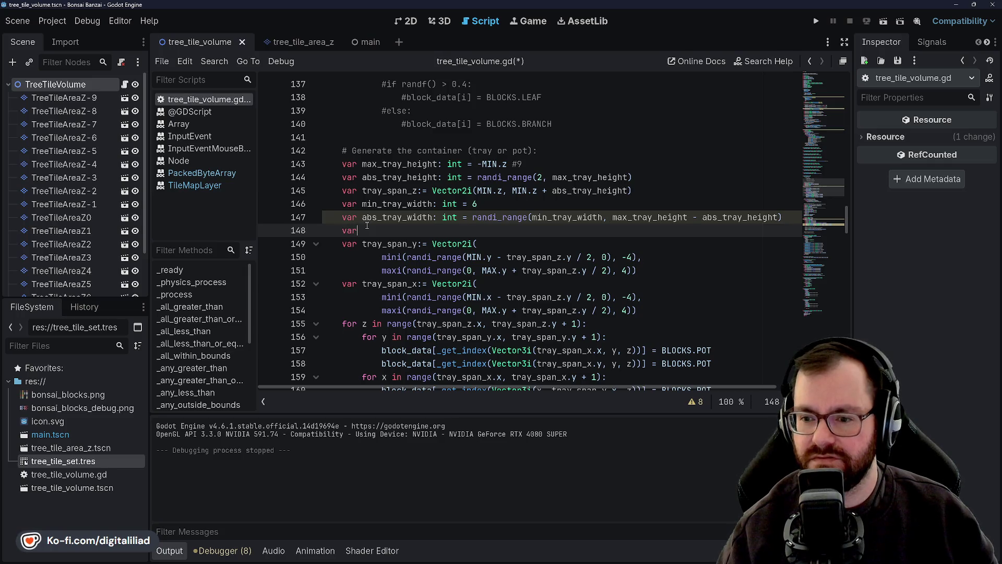
text(tray_offset_)
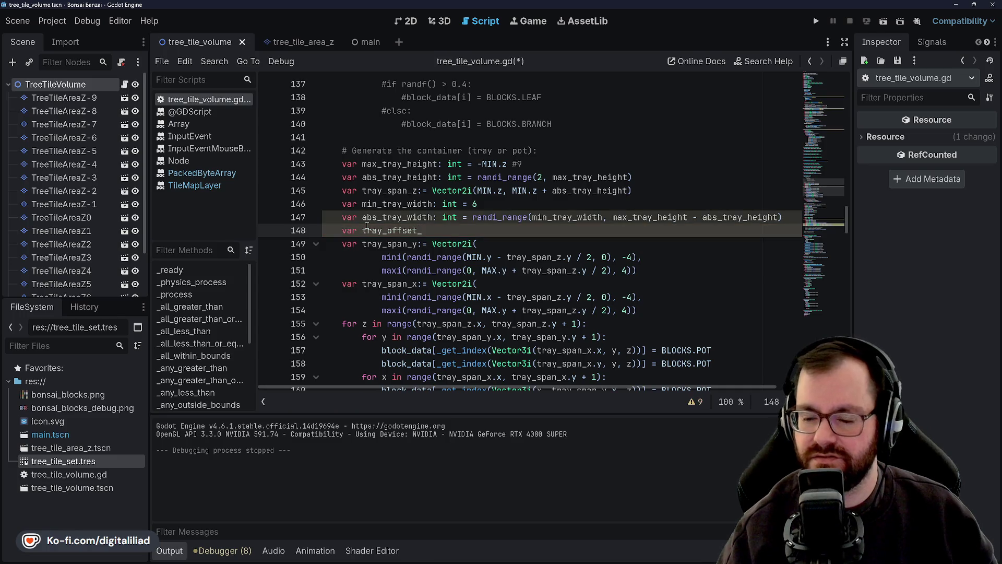
text(xy:)
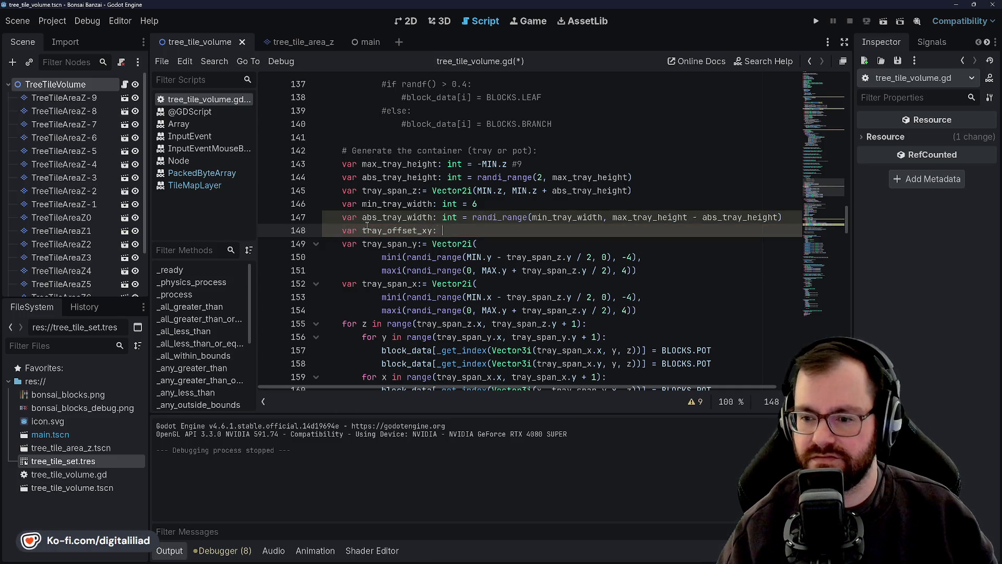
text( Vector2i()
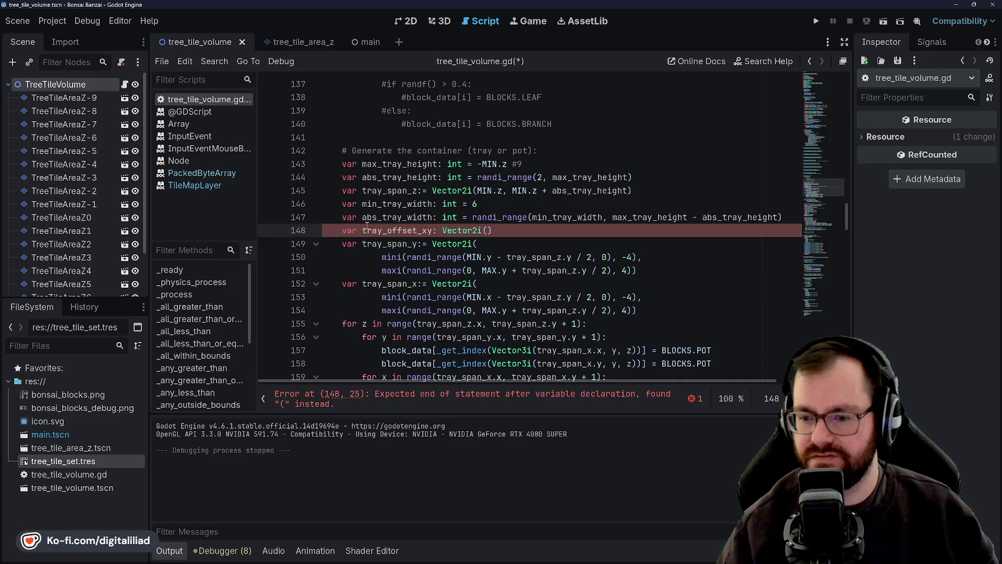
click(637, 191)
key(Return)
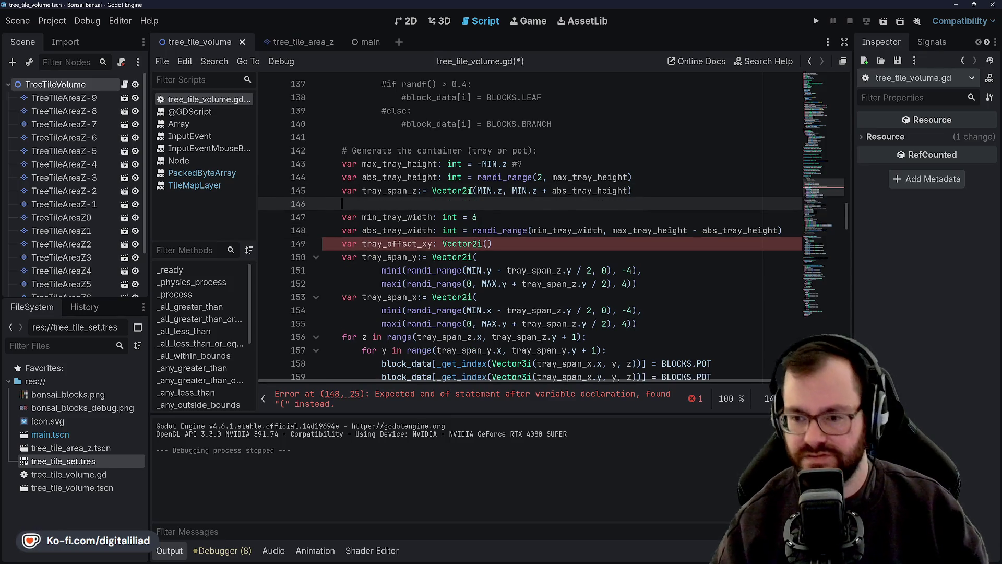
triple_click(351, 243)
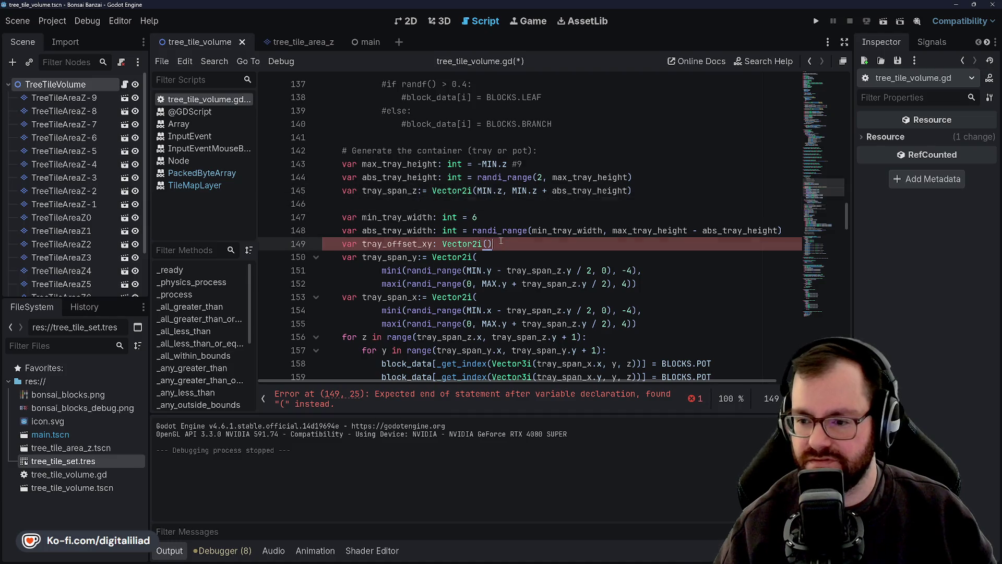
drag(351, 243, 342, 203)
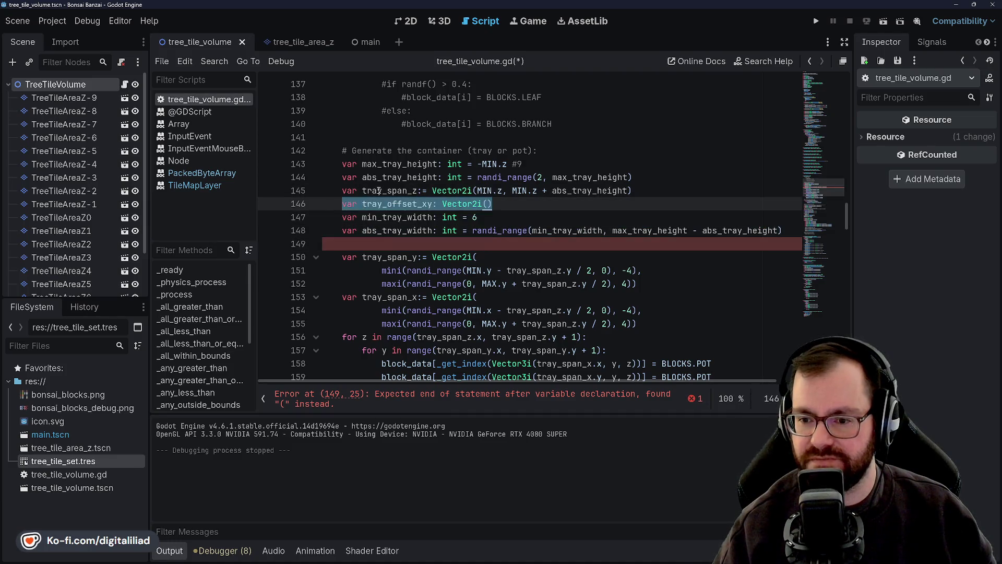
click(468, 179)
- Open the Vector2i constructor across multiple lines by removing its closing parenthesis
click(522, 207)
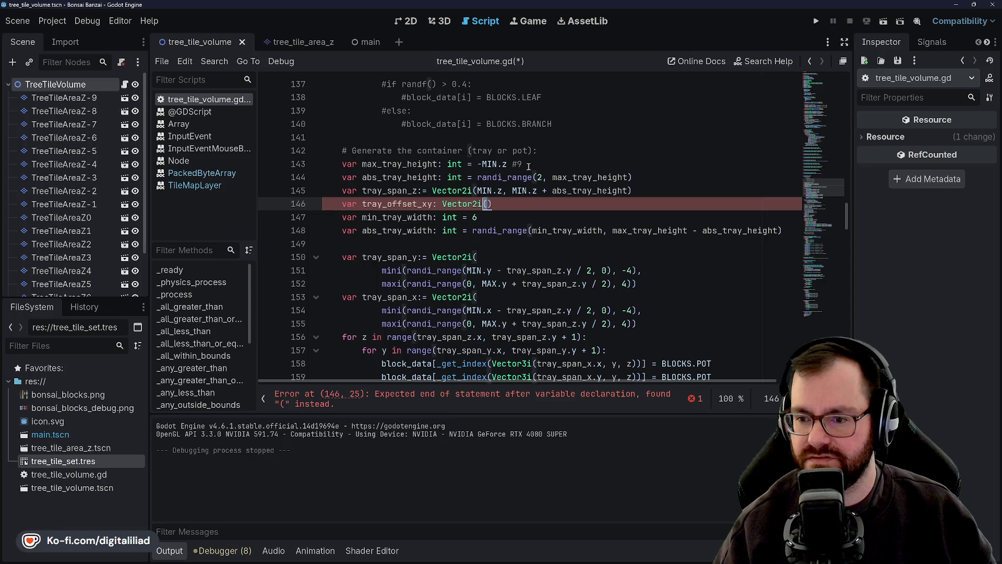
key(Delete)
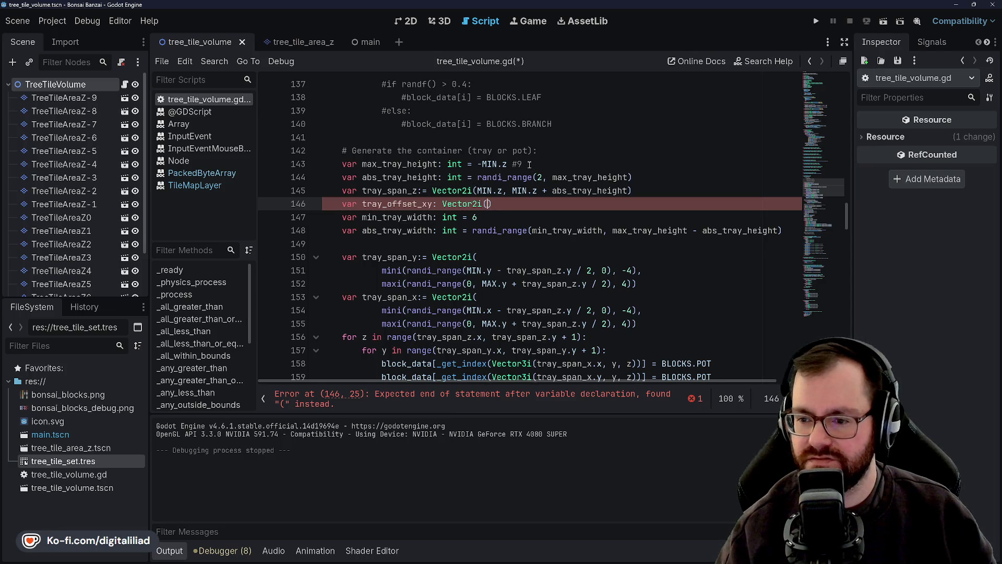
key(Return)
key(Return)
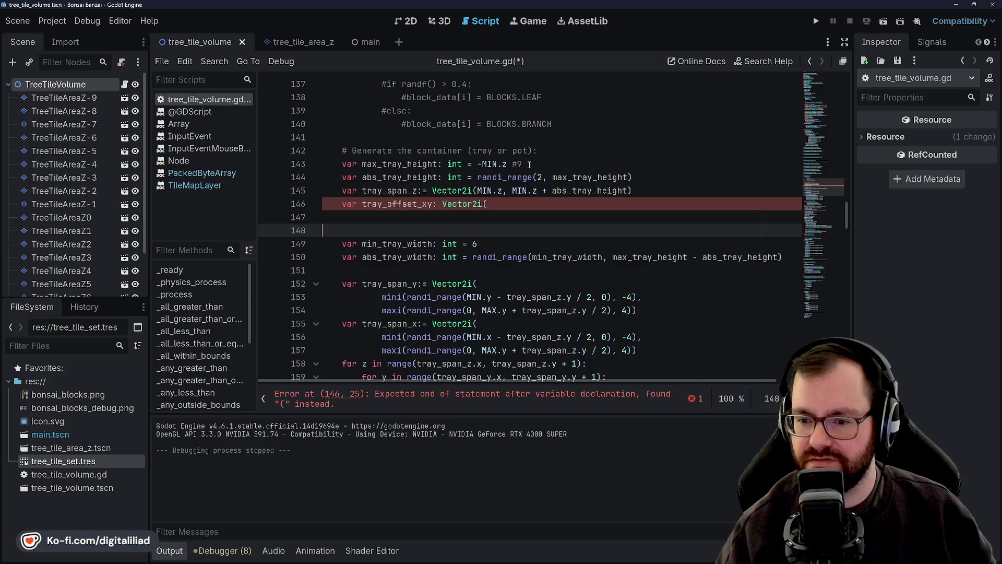
- Make the first constructor argument -abs_tray_height if randf() < 0.5, removing the / 2
key(BackSpace)
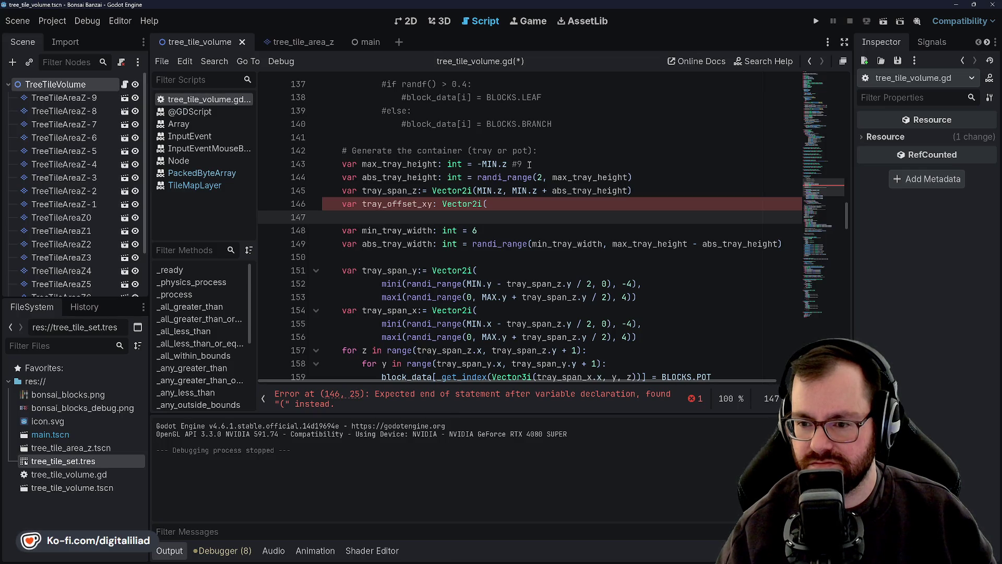
text(abs)
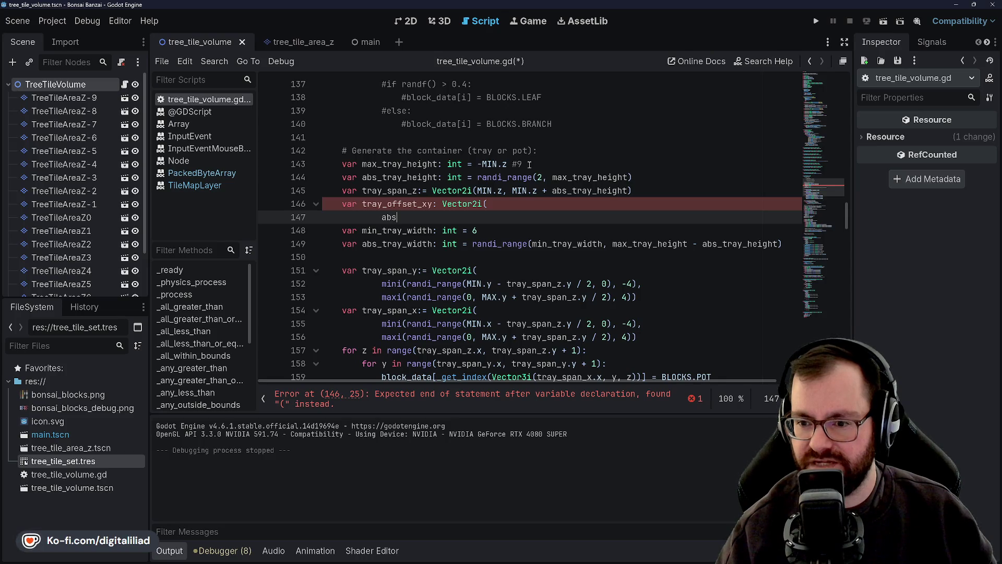
text(_tray_height)
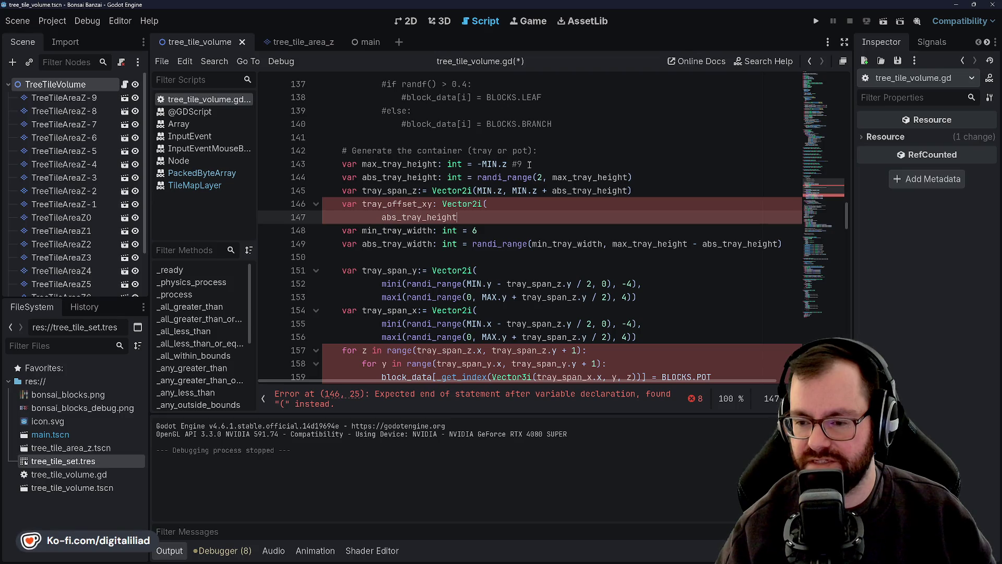
text( / 2 if)
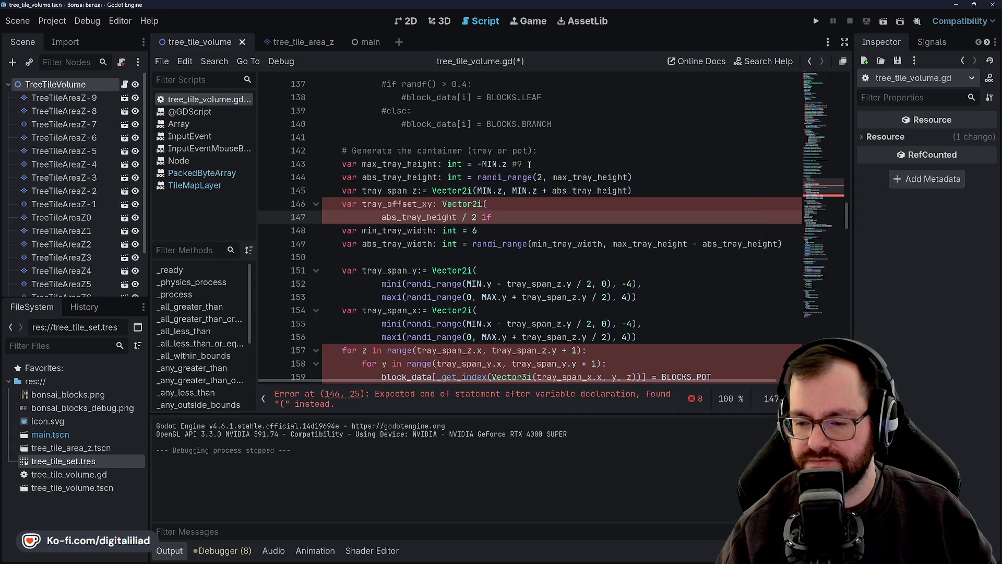
text(rand)
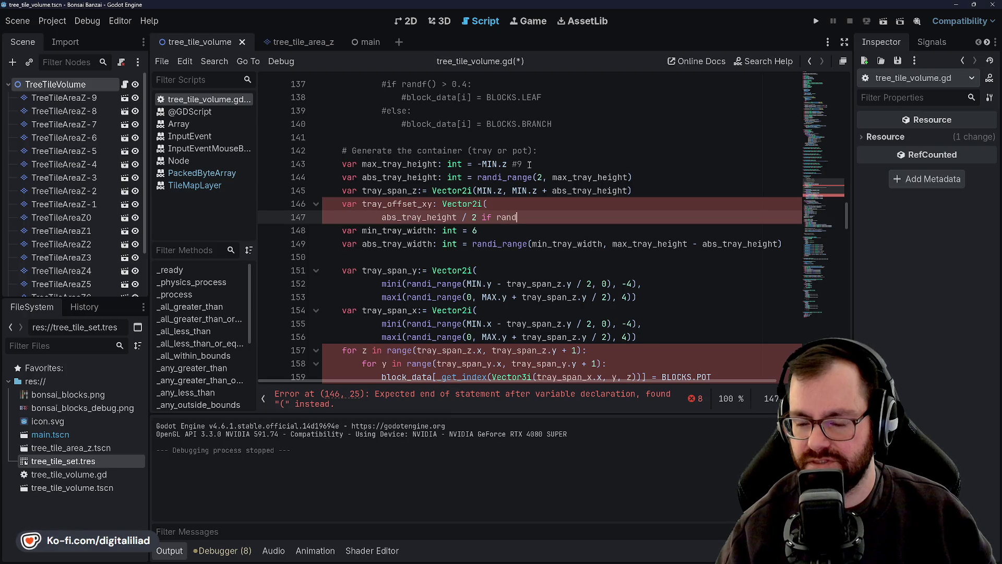
text(f())
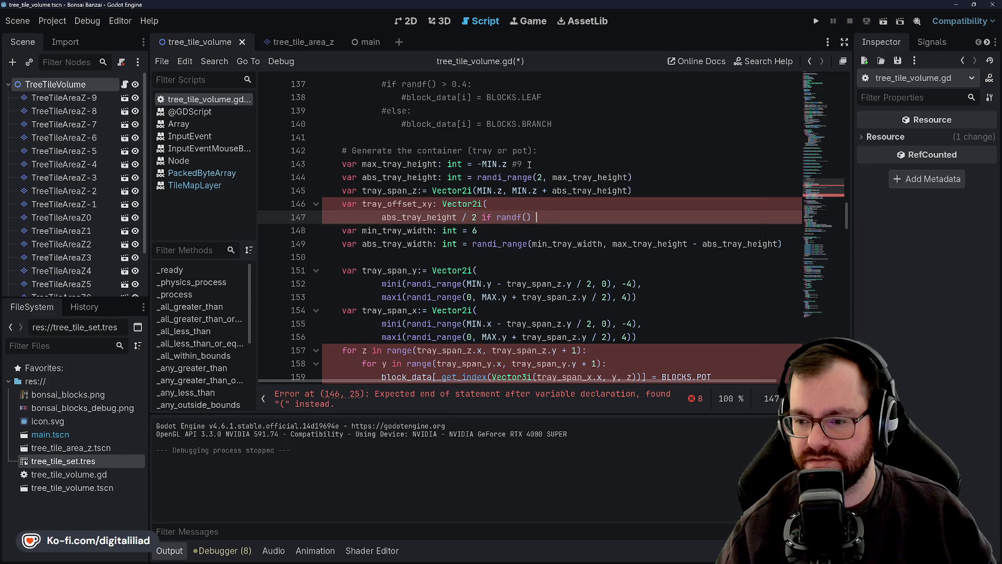
text( < 0)
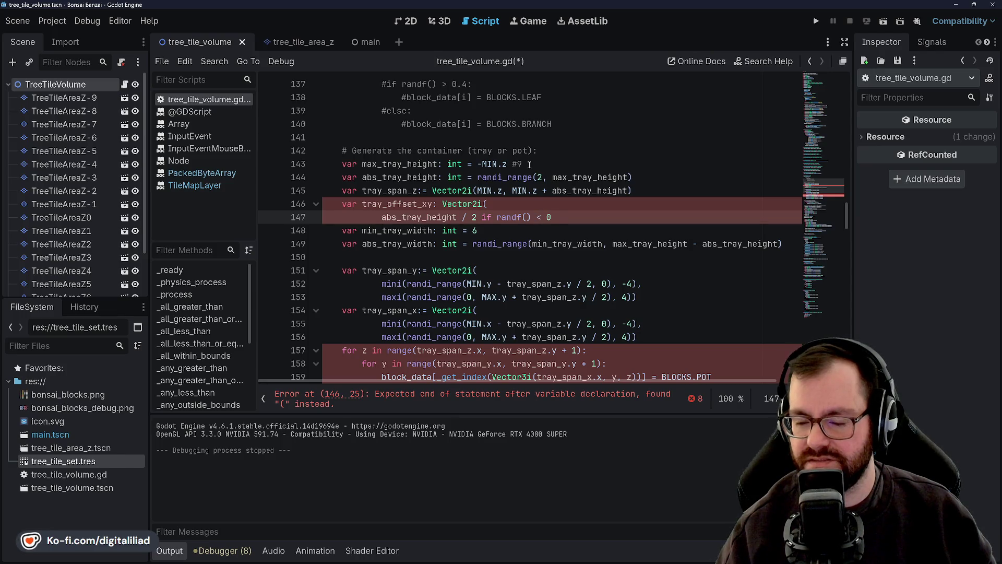
text(.5)
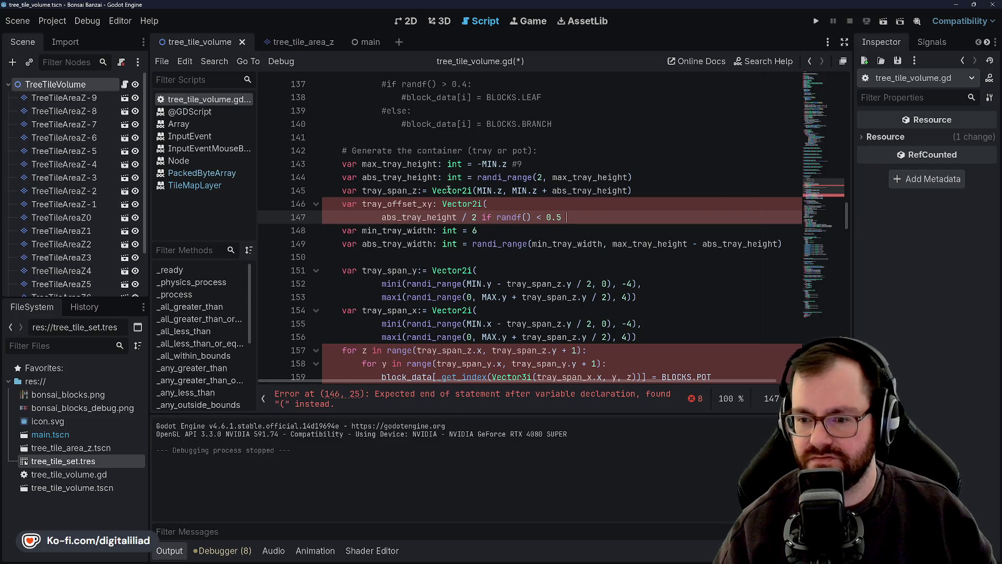
click(383, 217)
text(-)
click(521, 210)
click(613, 222)
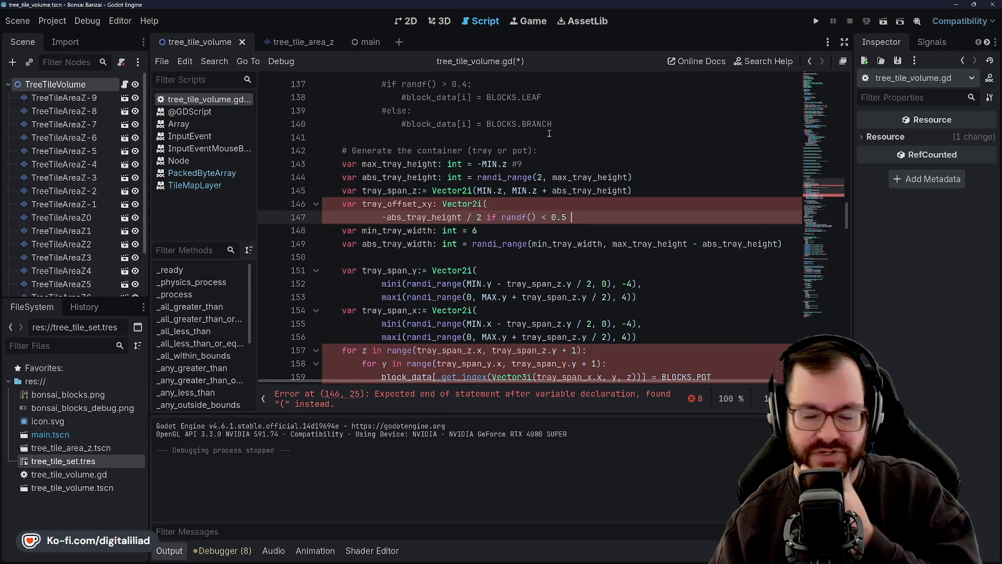
key(BackSpace)
key(BackSpace)
key(BackSpace)
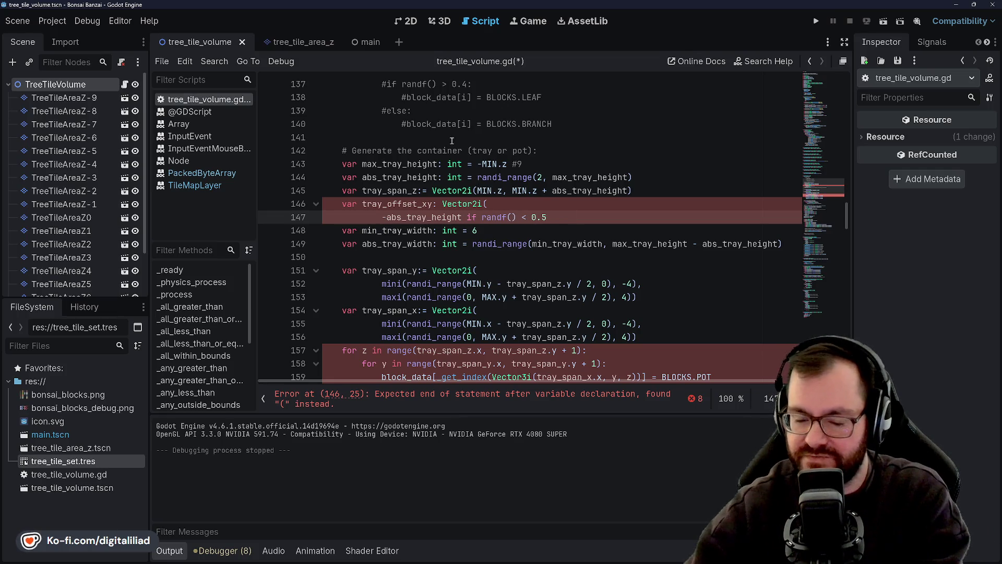
- Rewrite the x component as abs_tray_height if randf() >= 0.5 else -abs_tray_height
drag(482, 164, 484, 154)
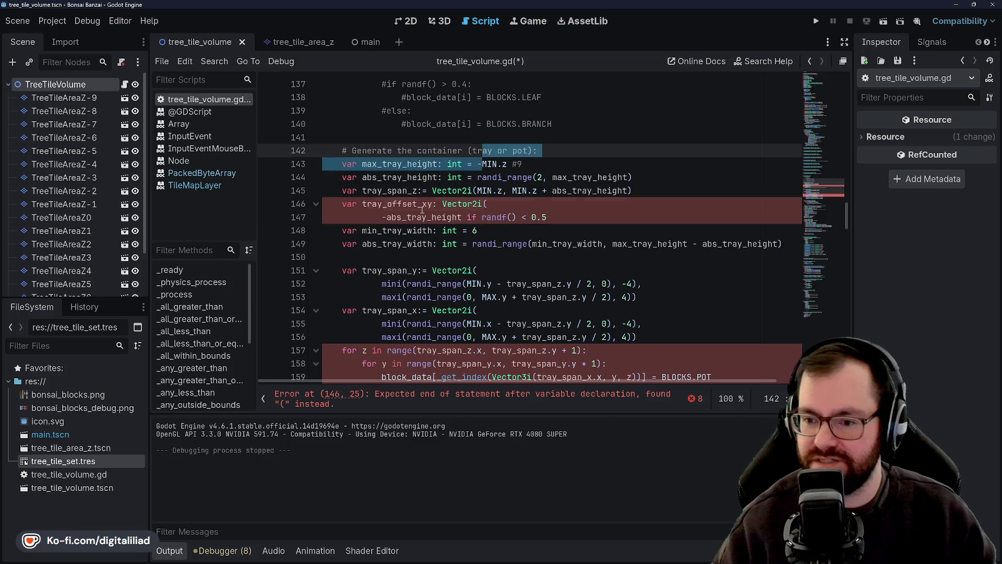
double_click(403, 221)
click(431, 204)
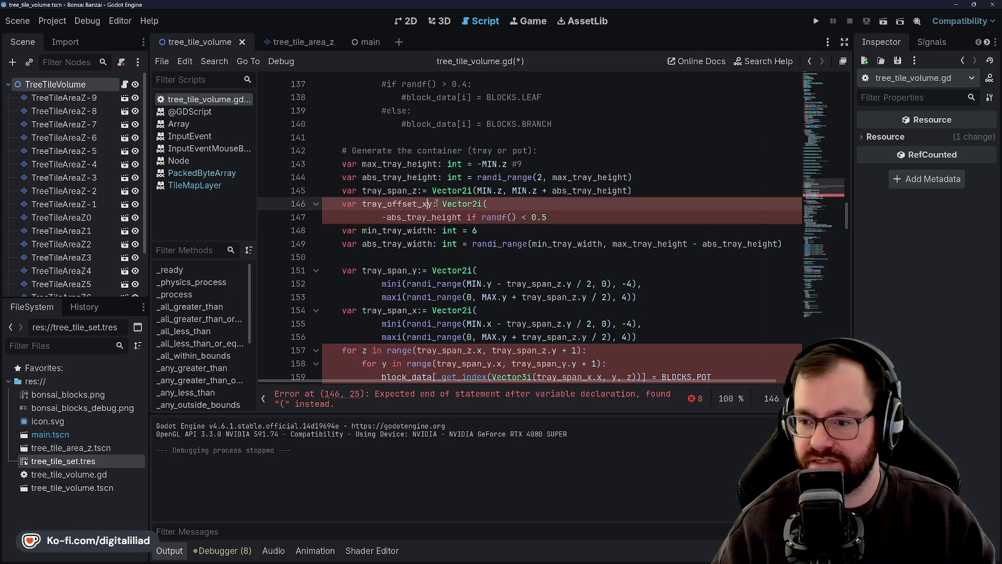
click(387, 217)
key(BackSpace)
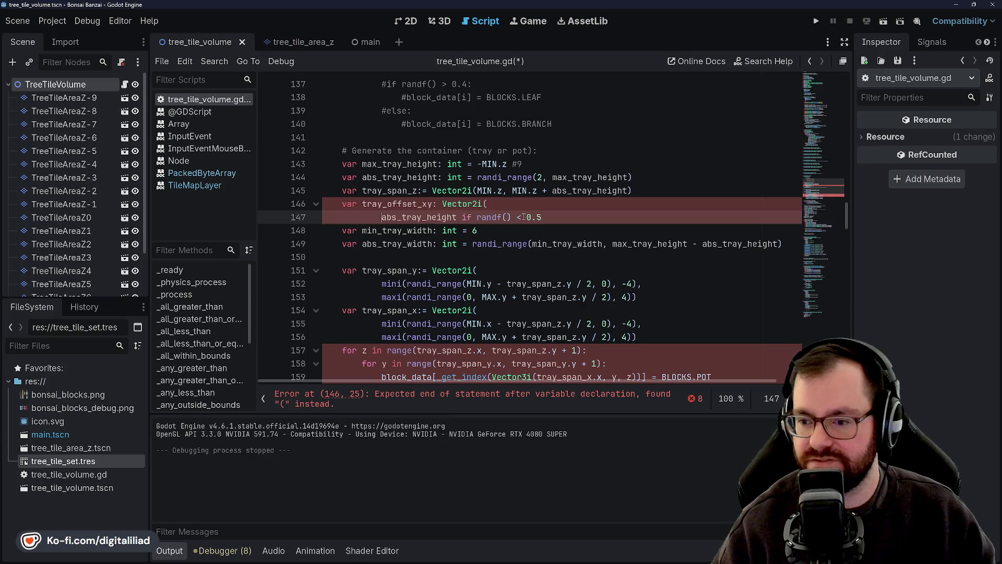
click(522, 217)
key(BackSpace)
text(>=)
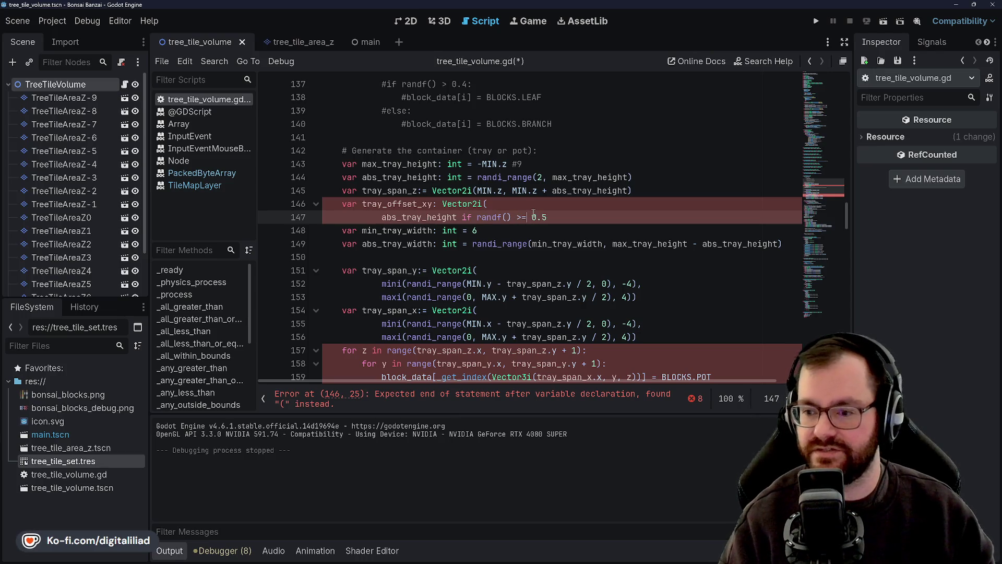
click(572, 220)
text(el)
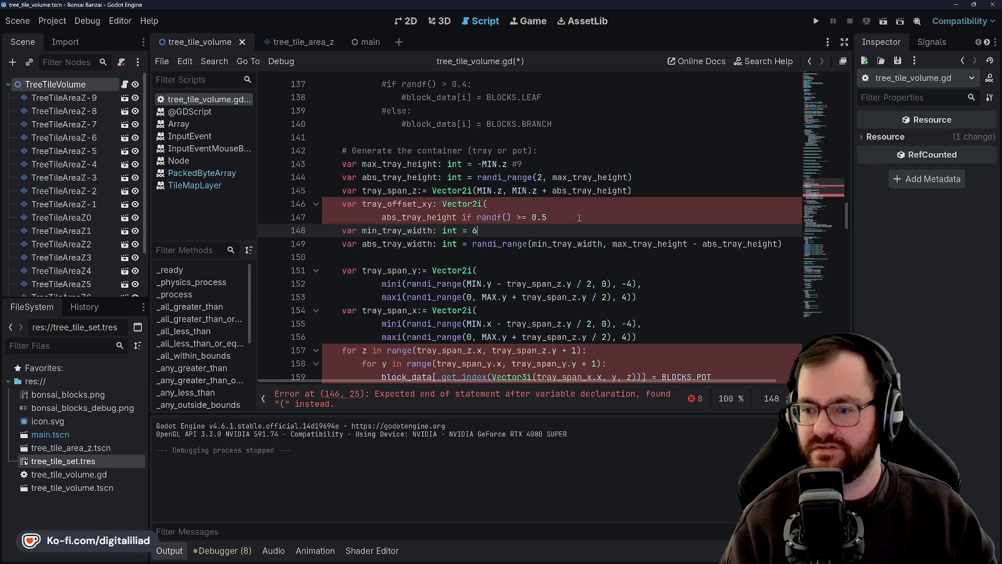
text(se )
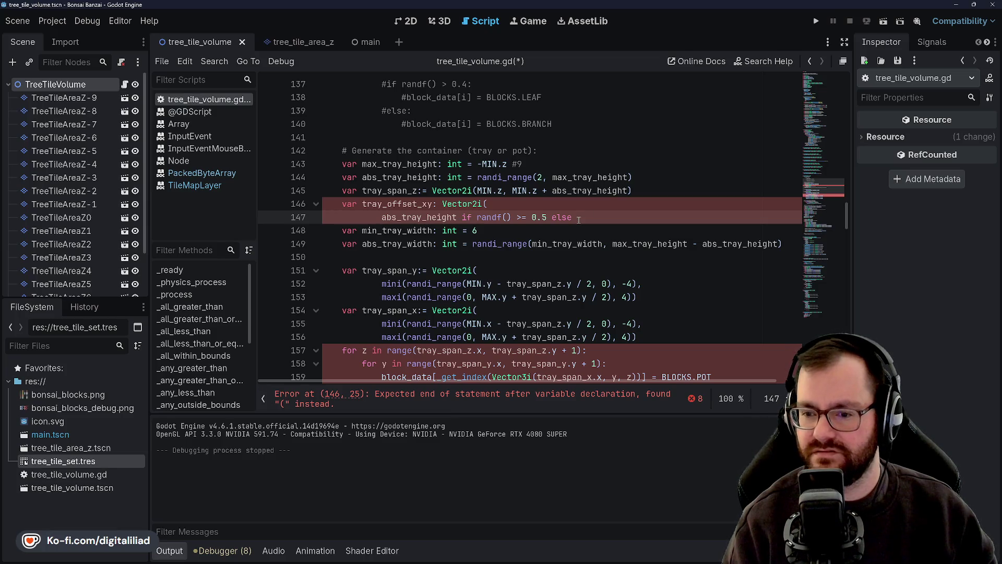
text(-abs_tra)
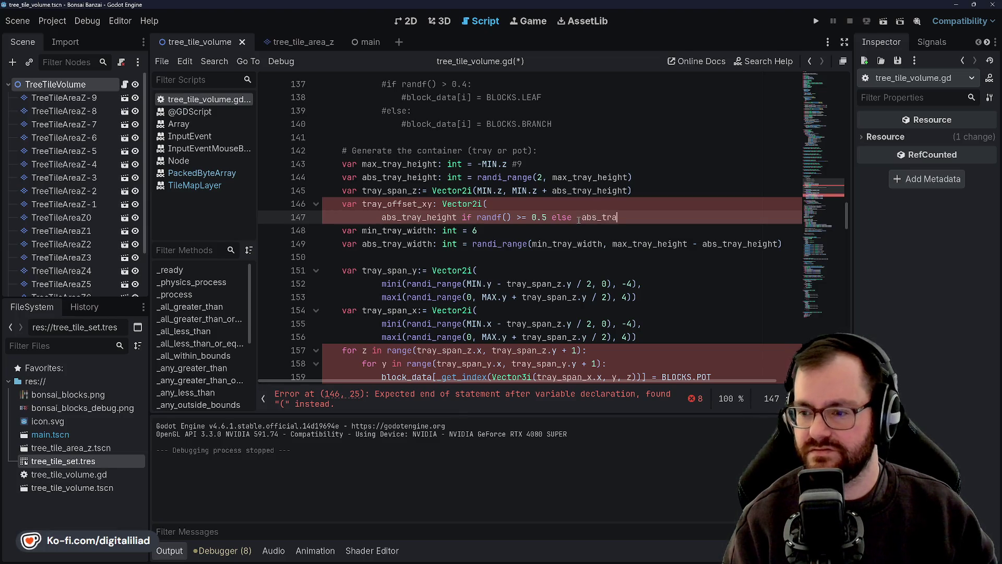
text(y_height)
- Add a matching y component: abs_tray_height if randf() >= 0.5 else -abs_tray_height
click(552, 177)
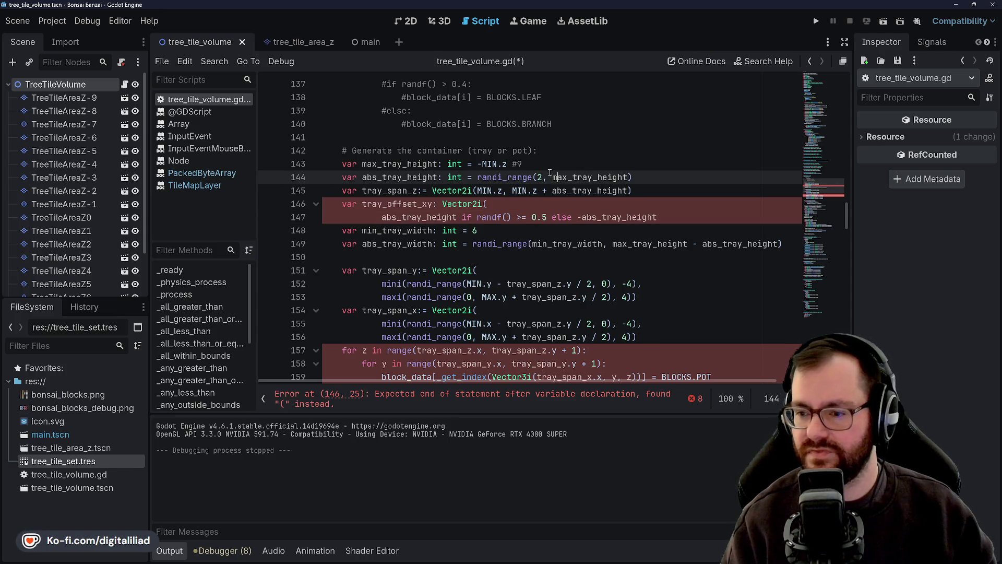
click(660, 216)
text(,)
key(Return)
text(abs_tray_h)
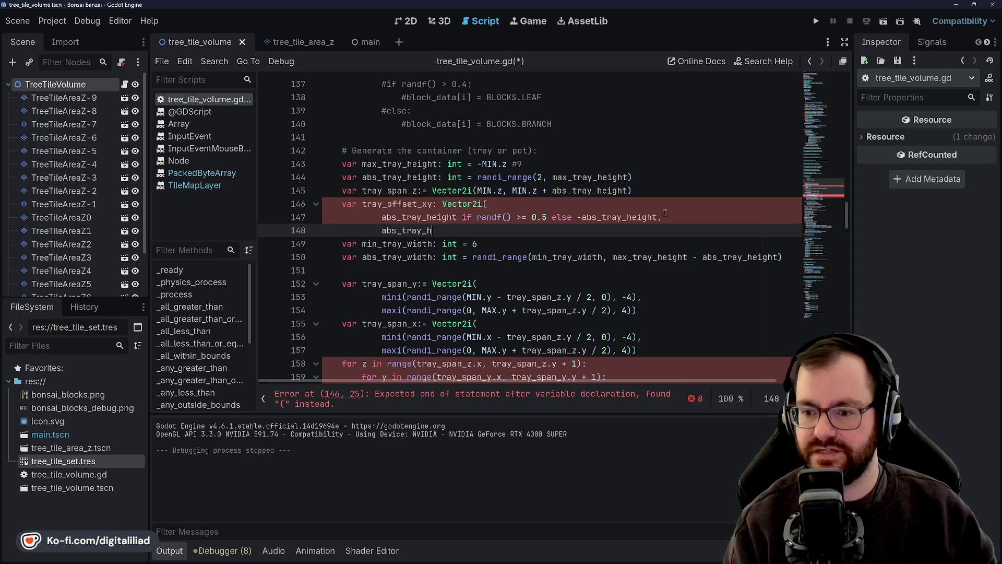
text(eight if)
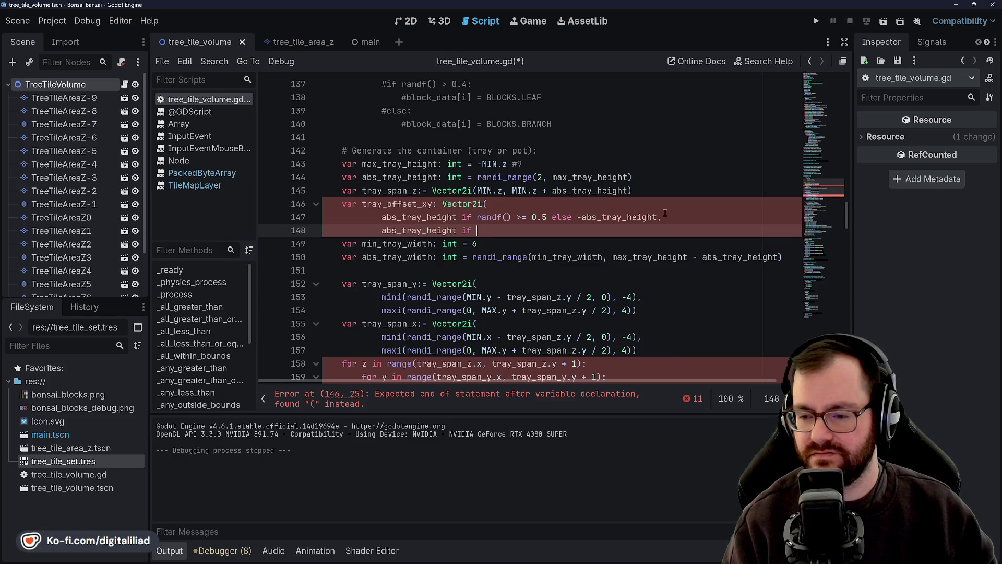
text(randf)
key(Return)
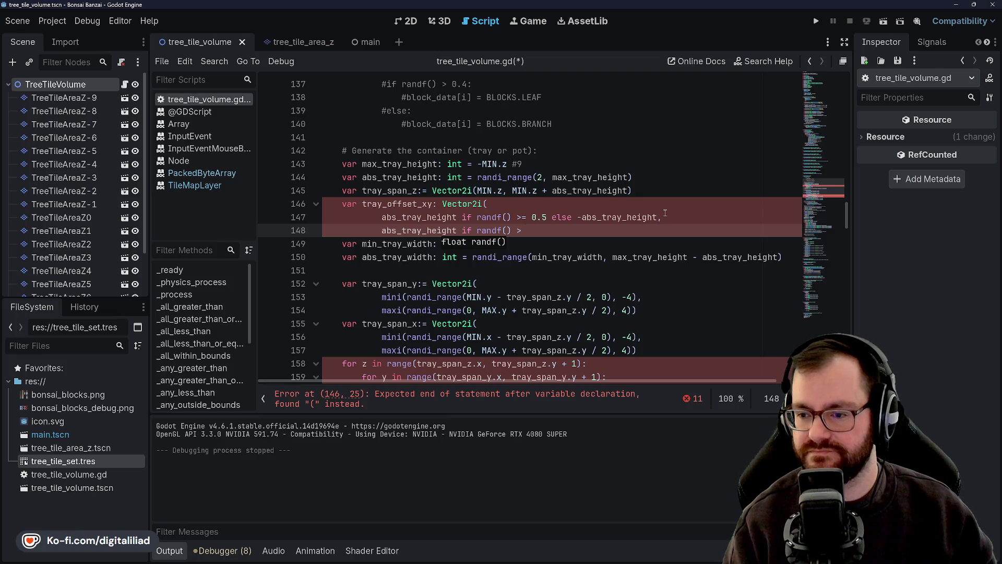
text(= 0.5)
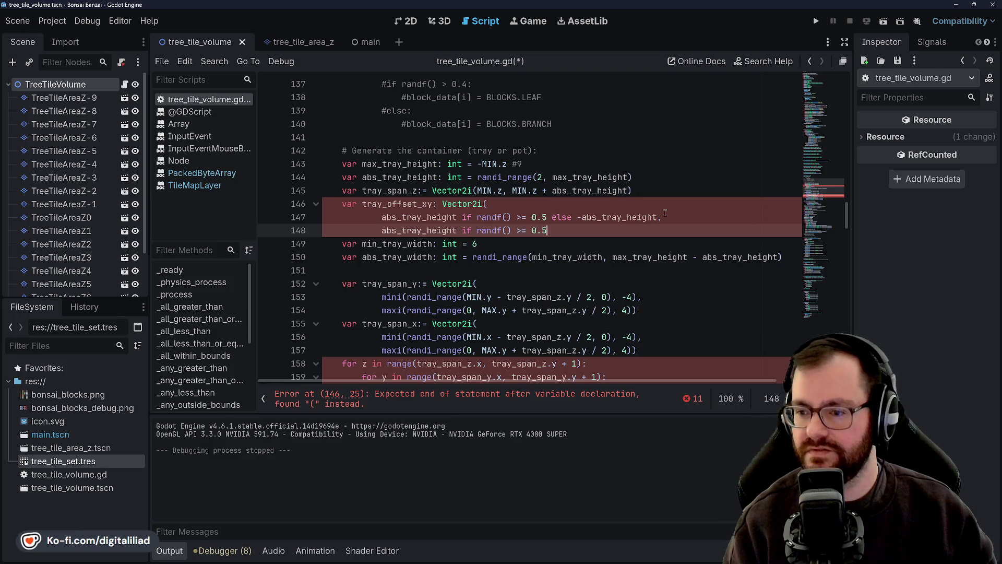
text( else -abs)
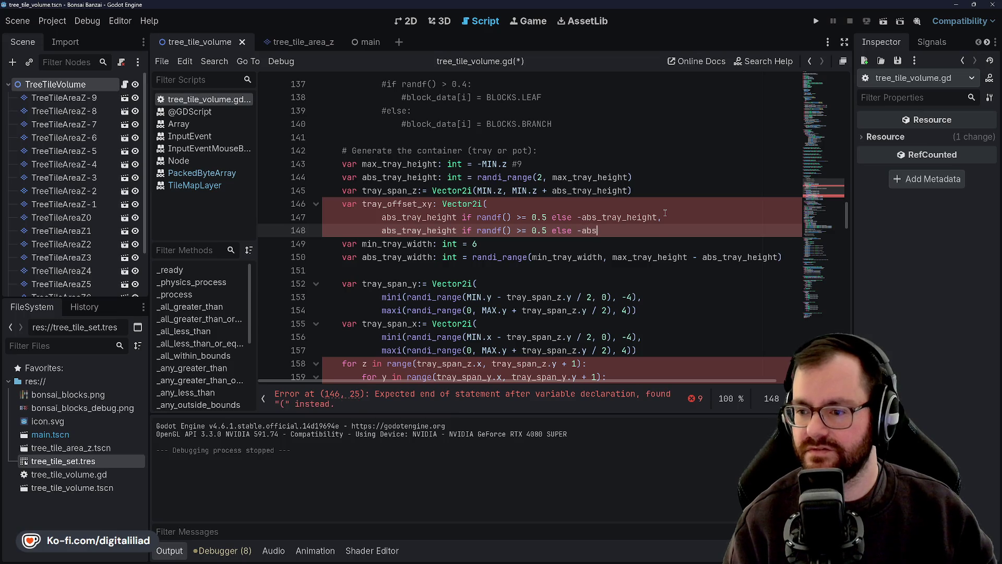
text(_tray)
key(Return)
- Close the Vector2i constructor with ')' and save the script
key(ctrl+s)
key(Up)
key(Up)
key(Down)
key(Down)
key(End)
text())
key(ctrl+s)
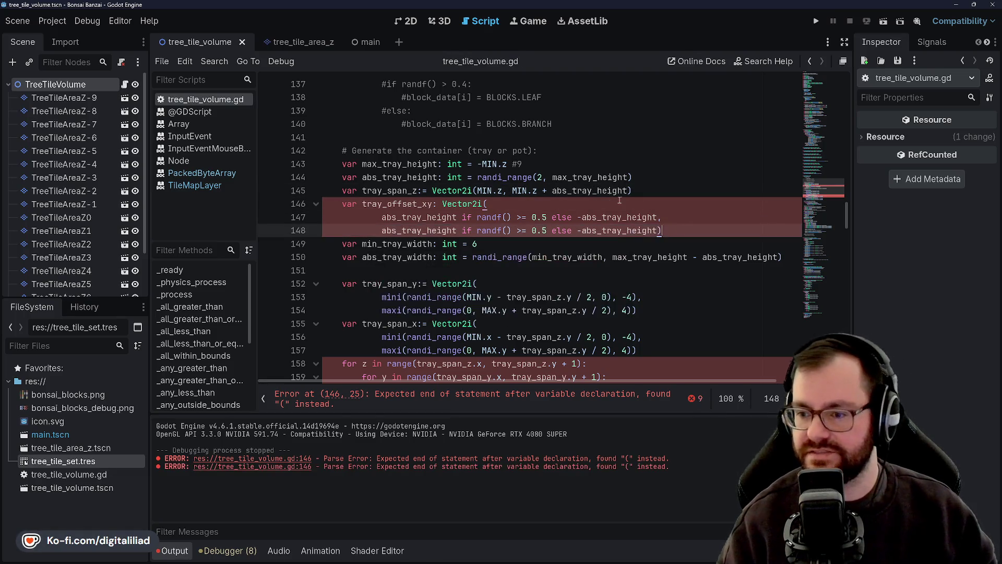
- Change the tray_offset_xy declaration to use := type inference
click(438, 177)
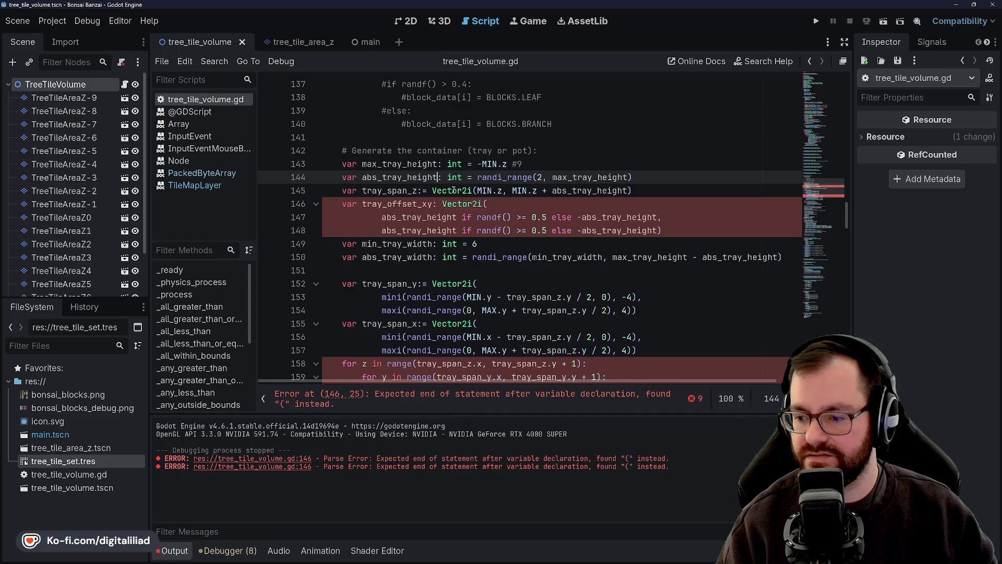
click(453, 189)
click(435, 204)
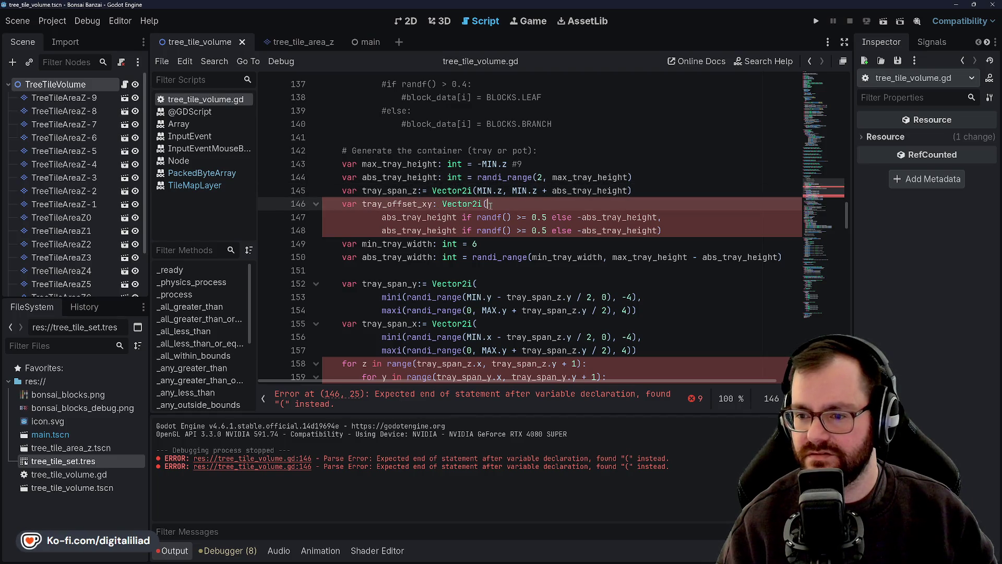
click(432, 216)
key(Down)
click(504, 217)
key(Down)
key(Down)
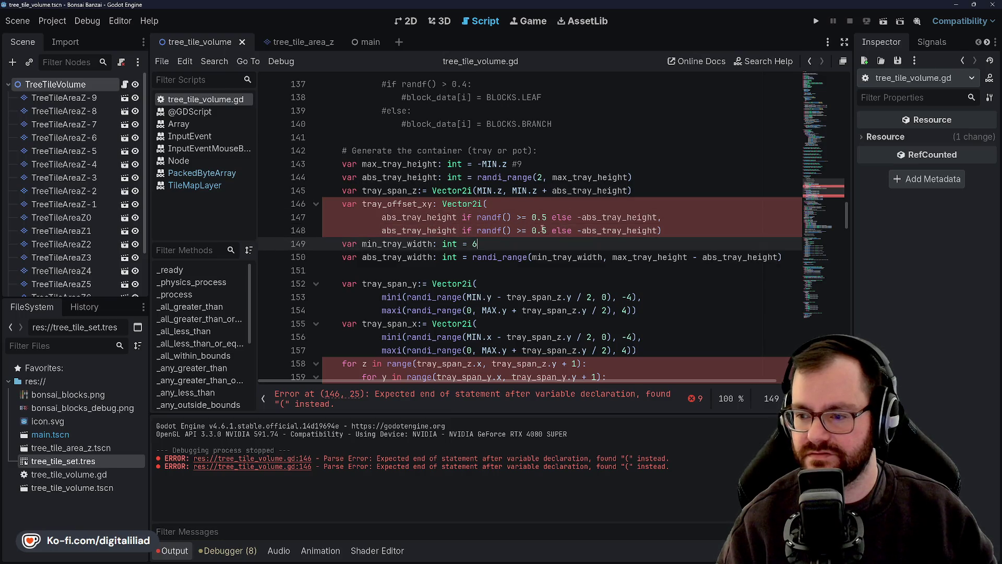
key(Up)
key(Up)
key(Up)
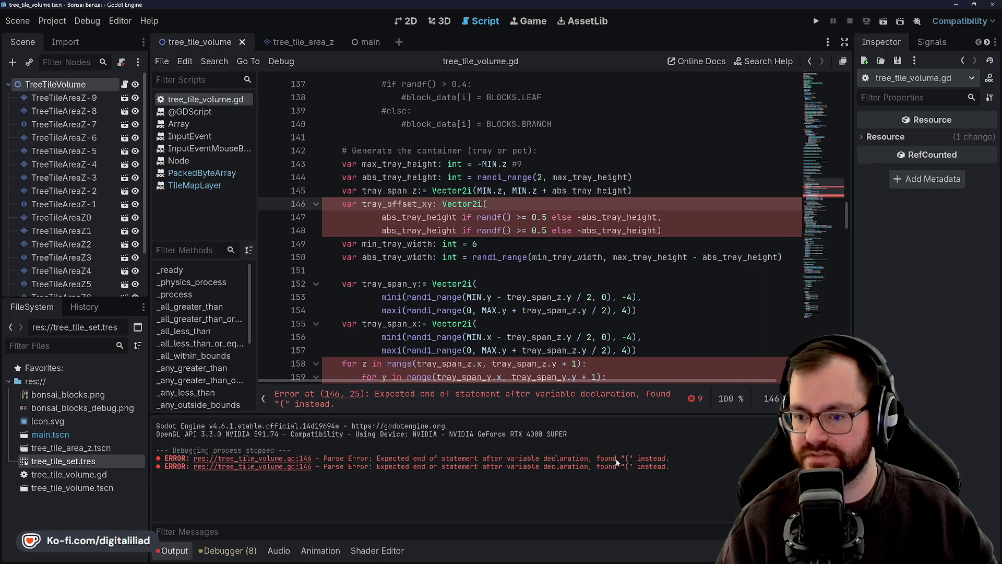
text(=)
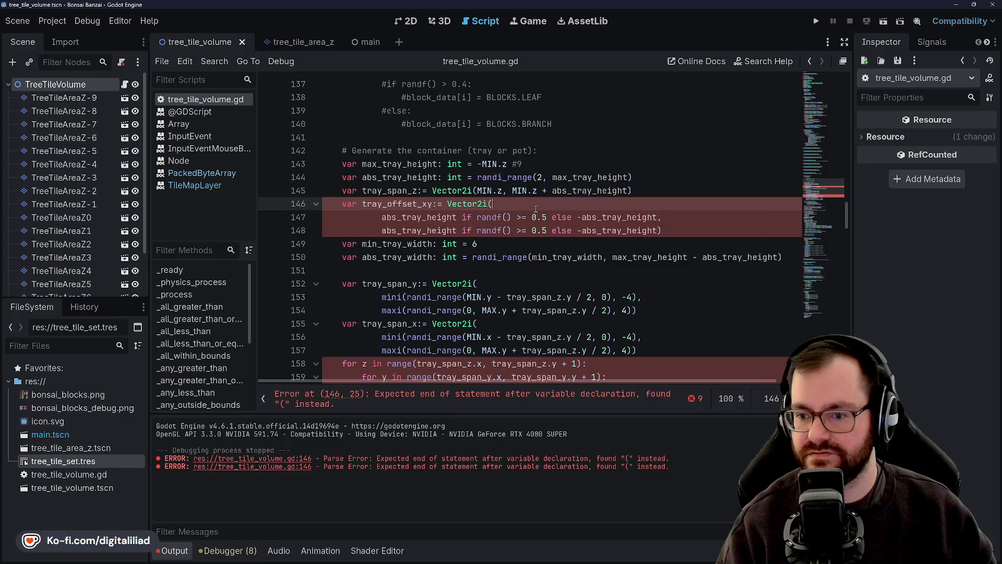
click(499, 216)
click(460, 205)
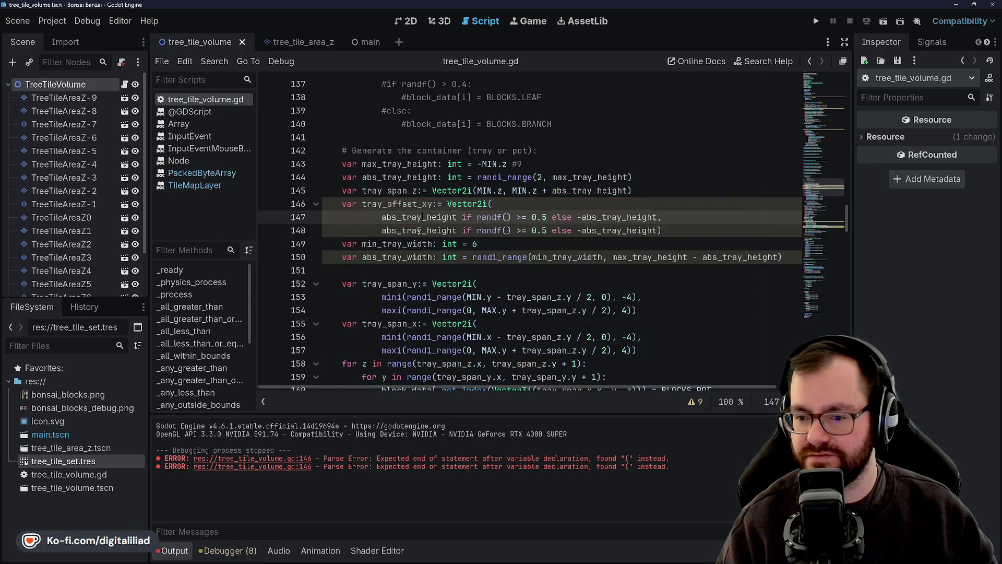
double_click(410, 205)
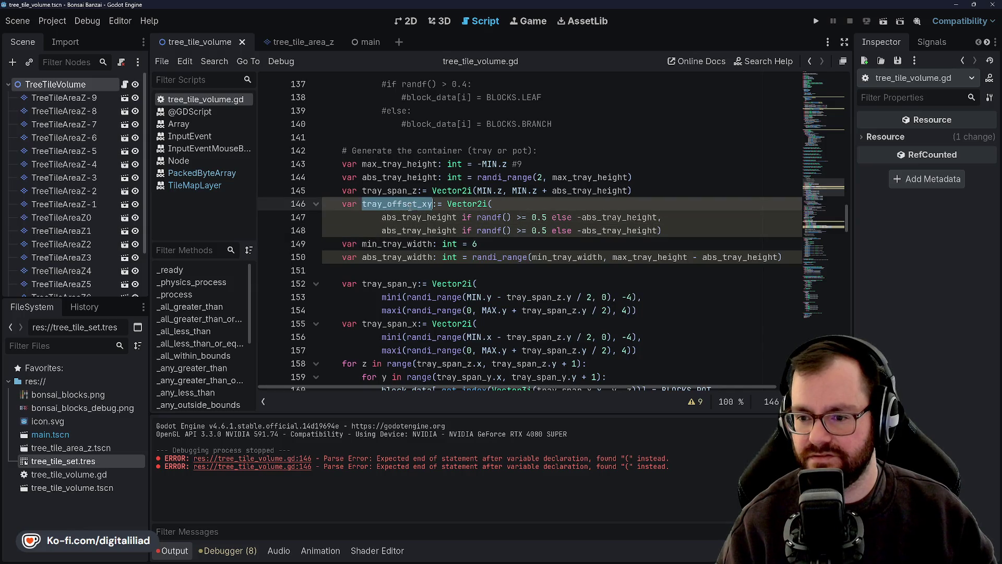
click(403, 244)
double_click(404, 244)
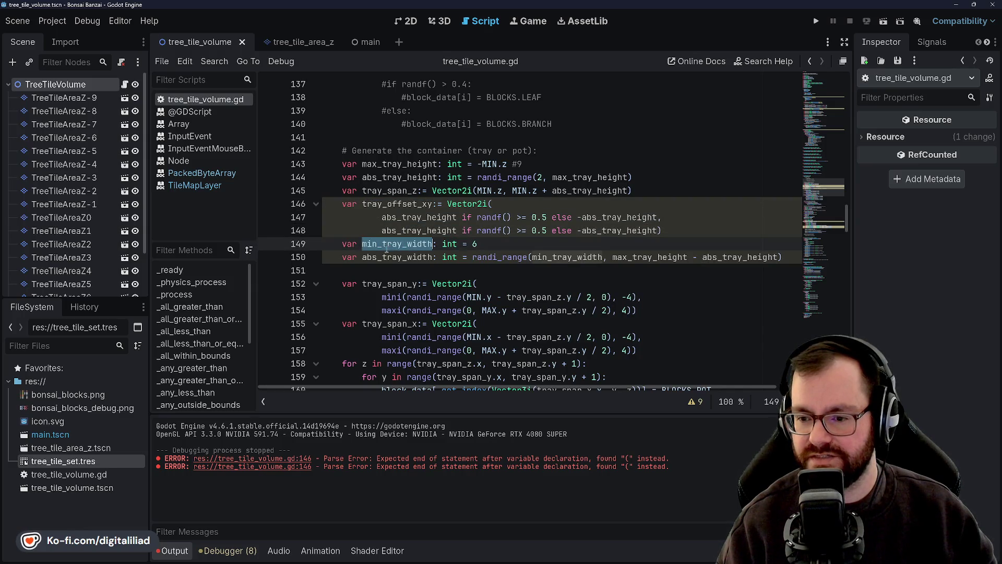
double_click(369, 258)
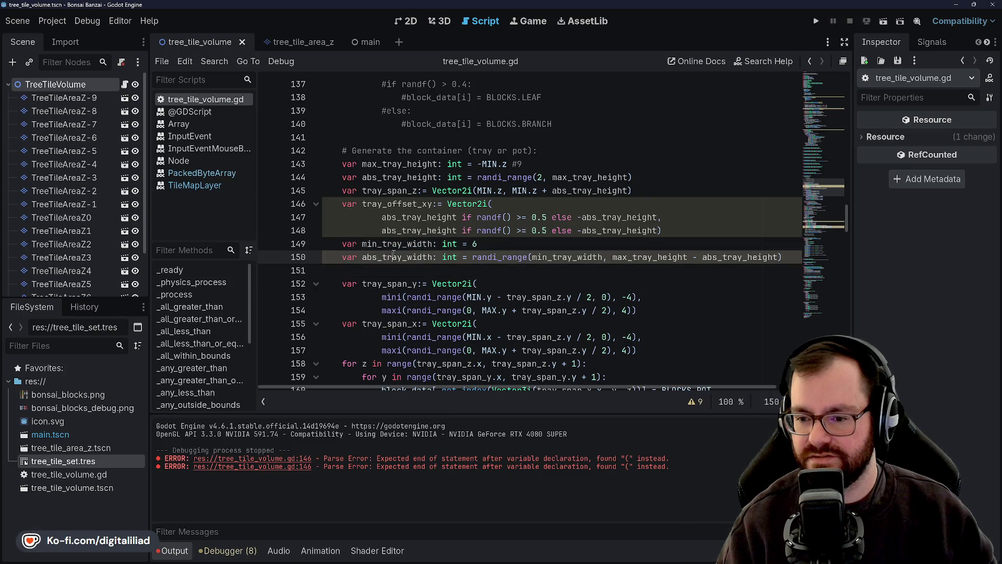
click(505, 266)
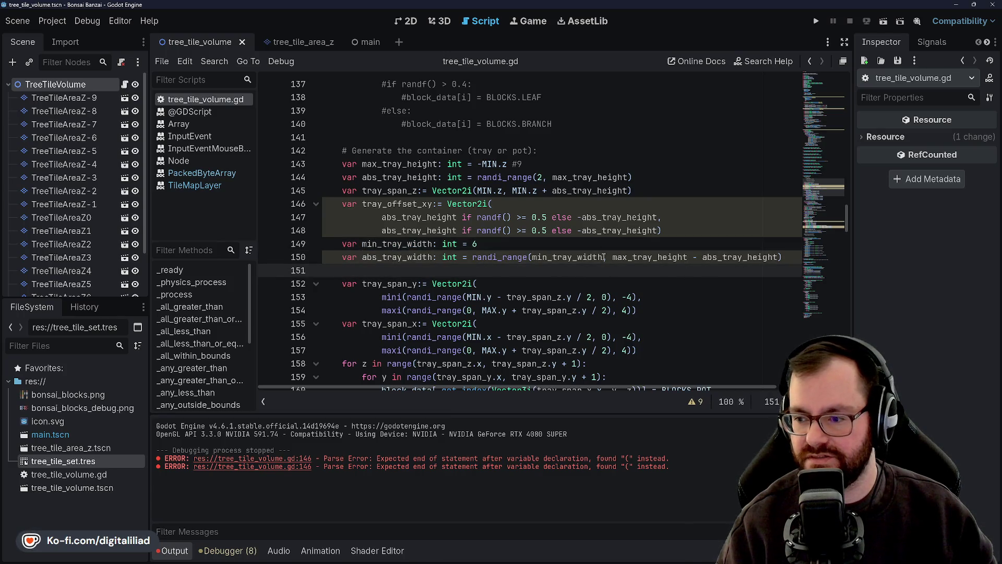
double_click(567, 256)
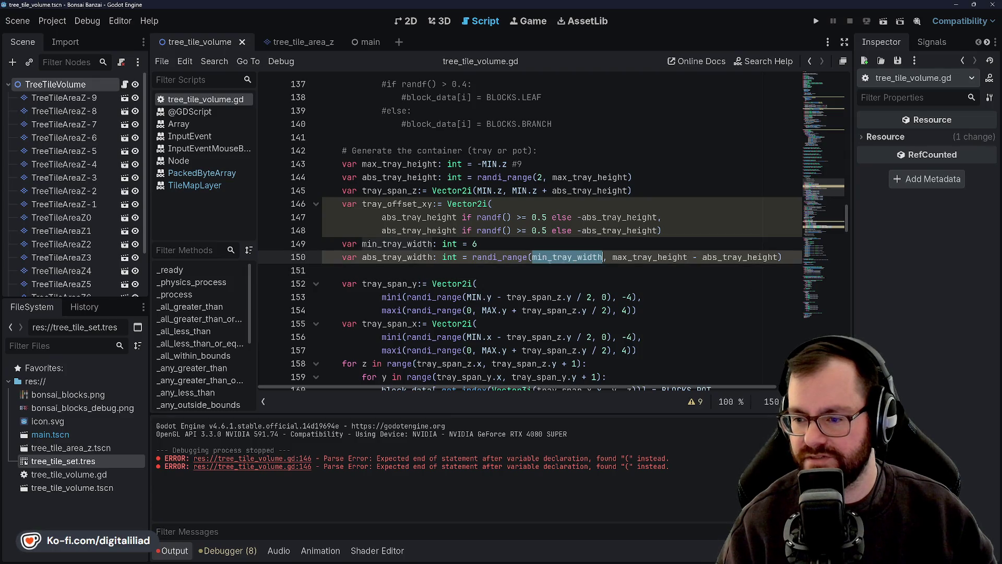
double_click(650, 257)
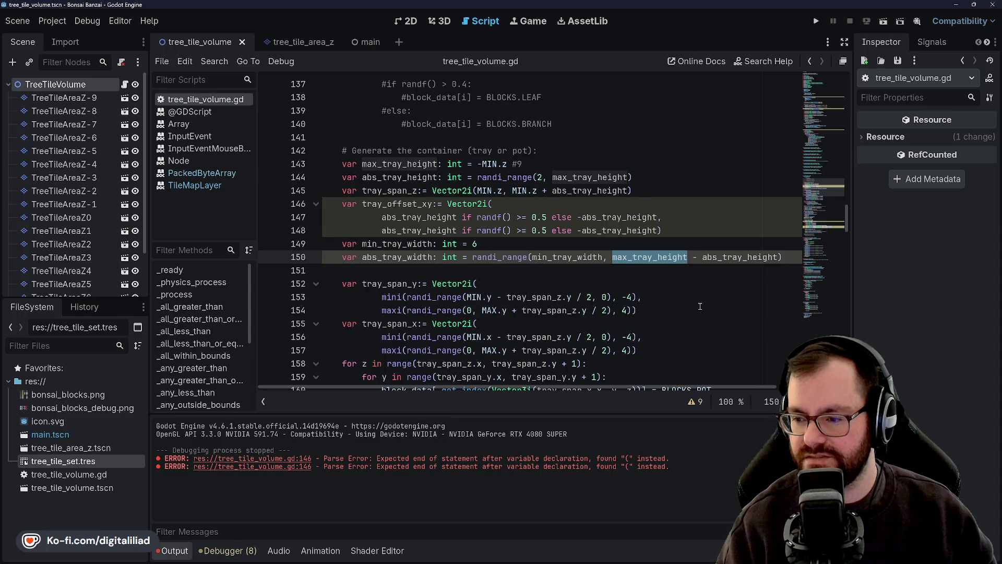
double_click(566, 256)
click(402, 217)
double_click(397, 204)
double_click(402, 217)
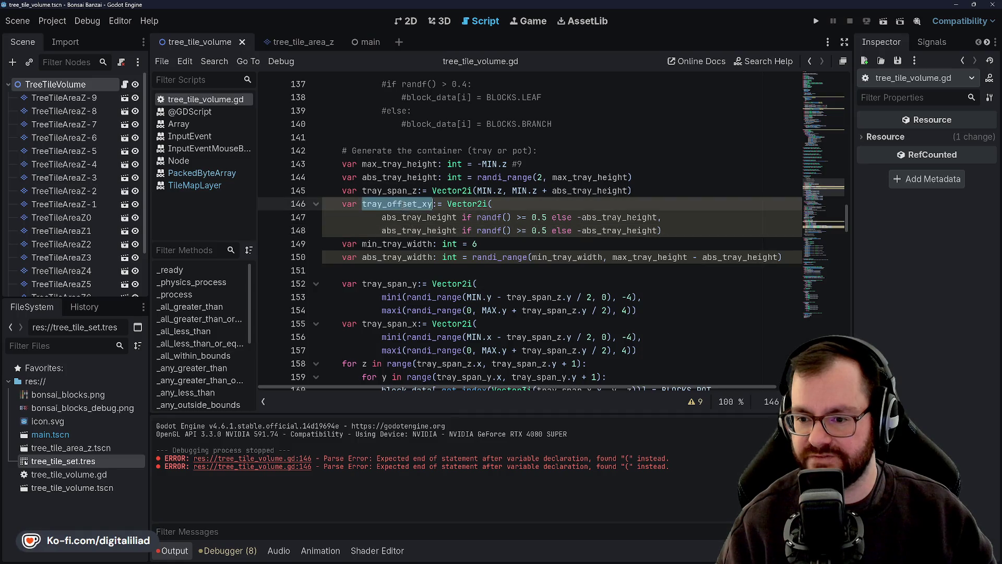
click(417, 217)
click(408, 243)
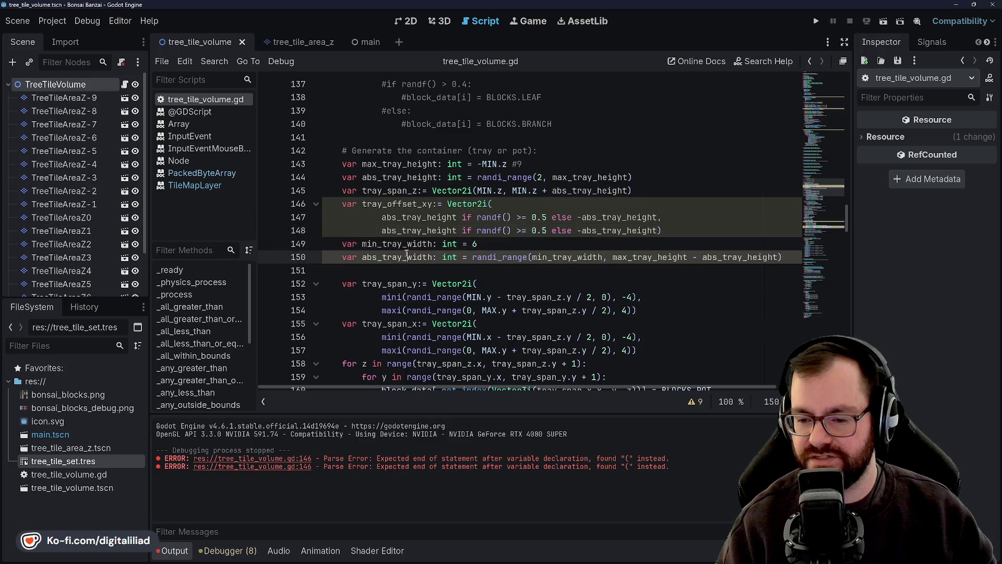
click(422, 231)
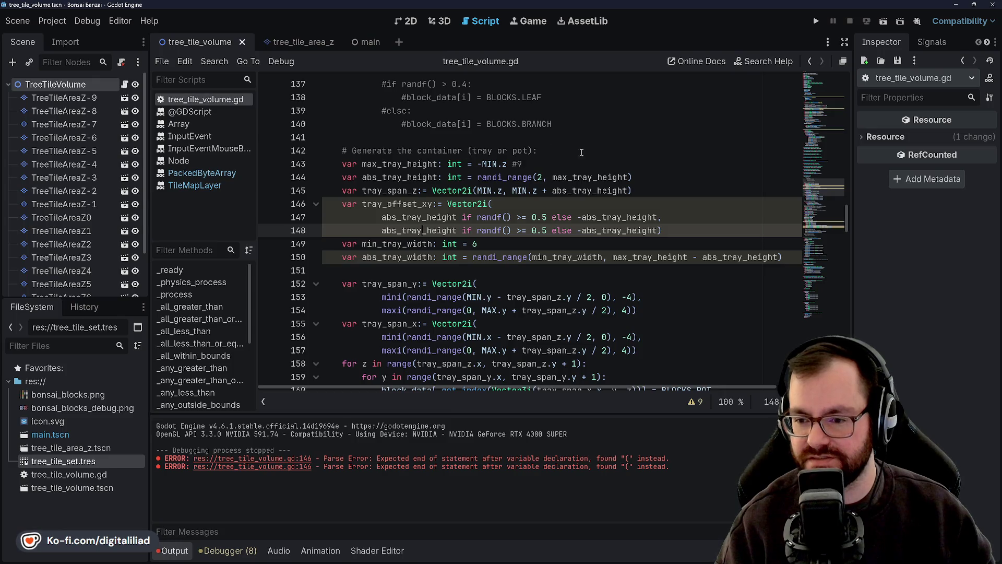
key(Down)
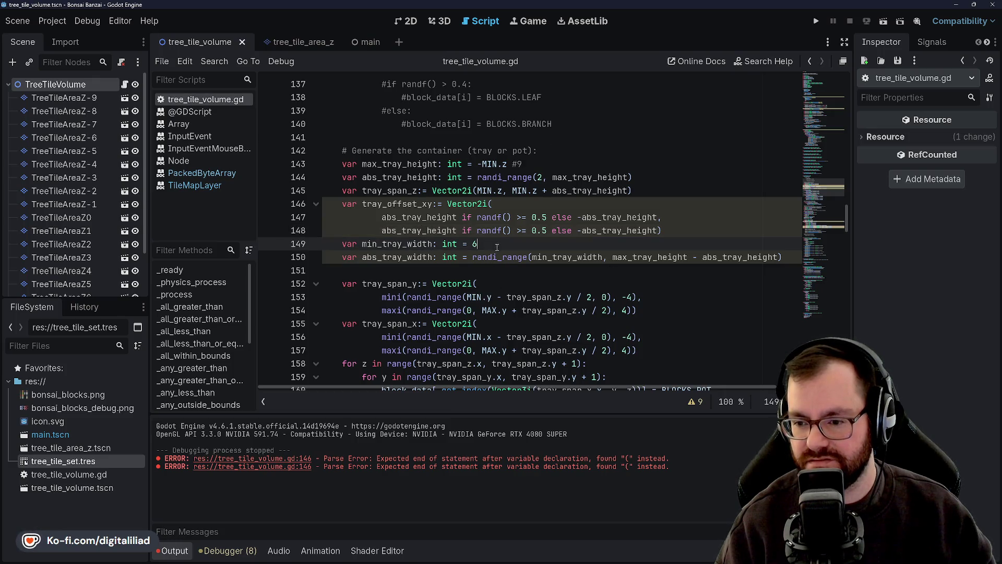
- Delete the blank line above tray_span_y
key(Down)
key(Down)
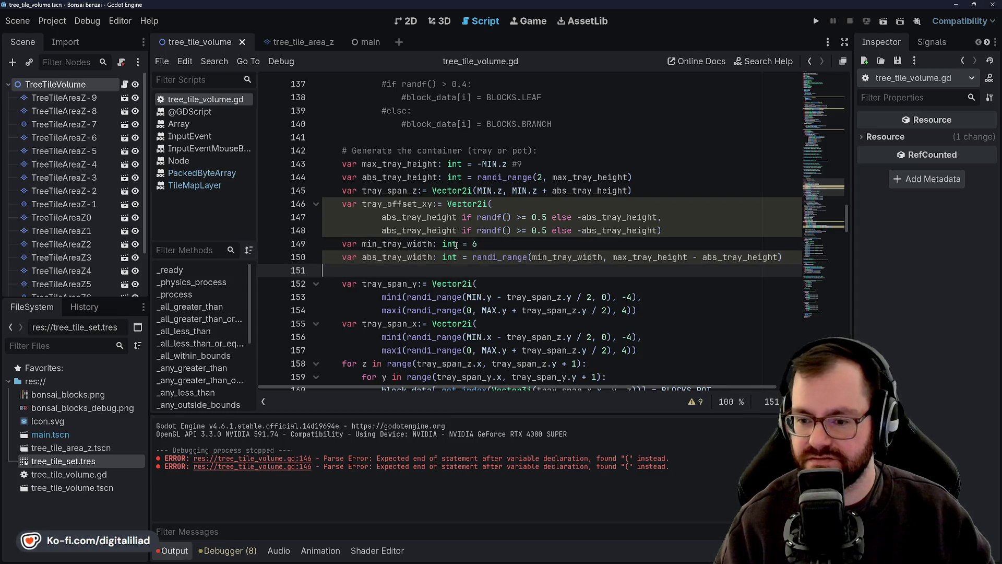
key(ctrl+shift+k)
key(Down)
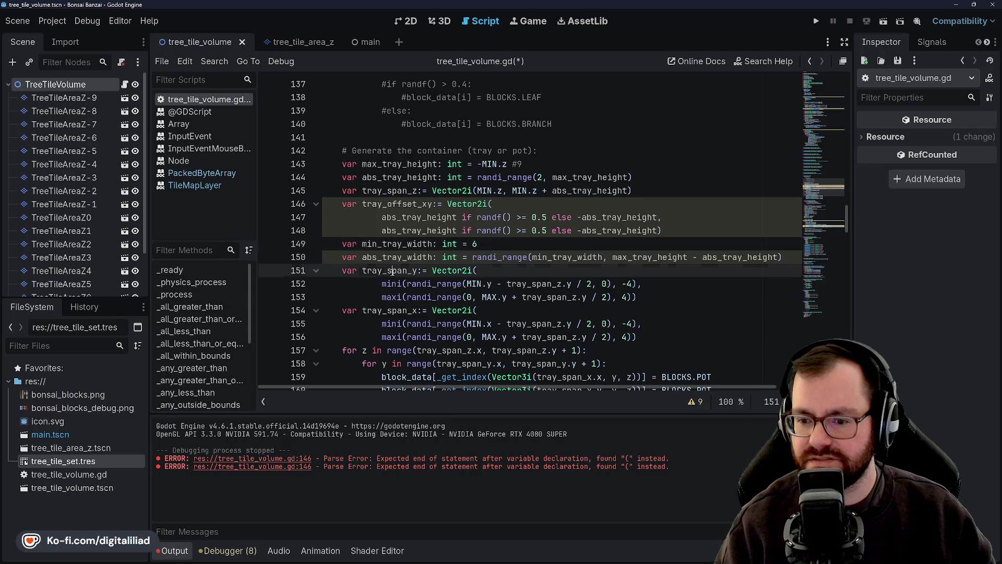
- Inspect the mini and MIN.y terms in tray_span_y, then save tree_tile_volume.gd
double_click(384, 284)
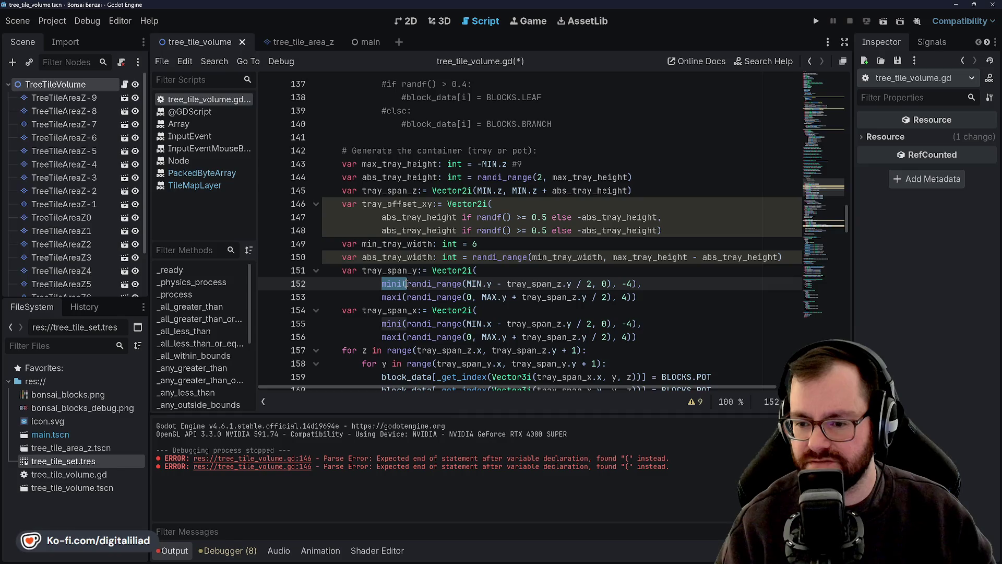
click(492, 283)
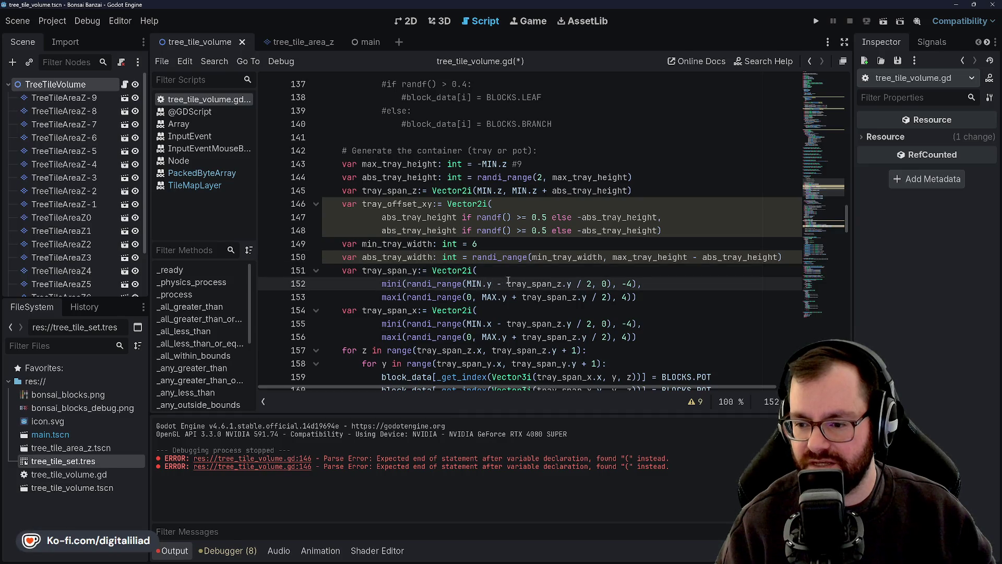
click(496, 283)
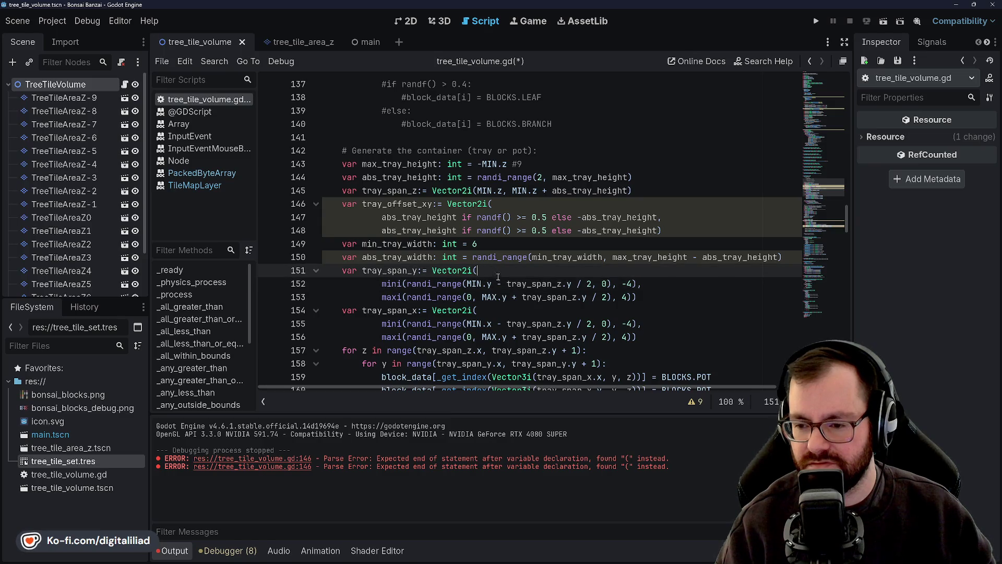
key(Up)
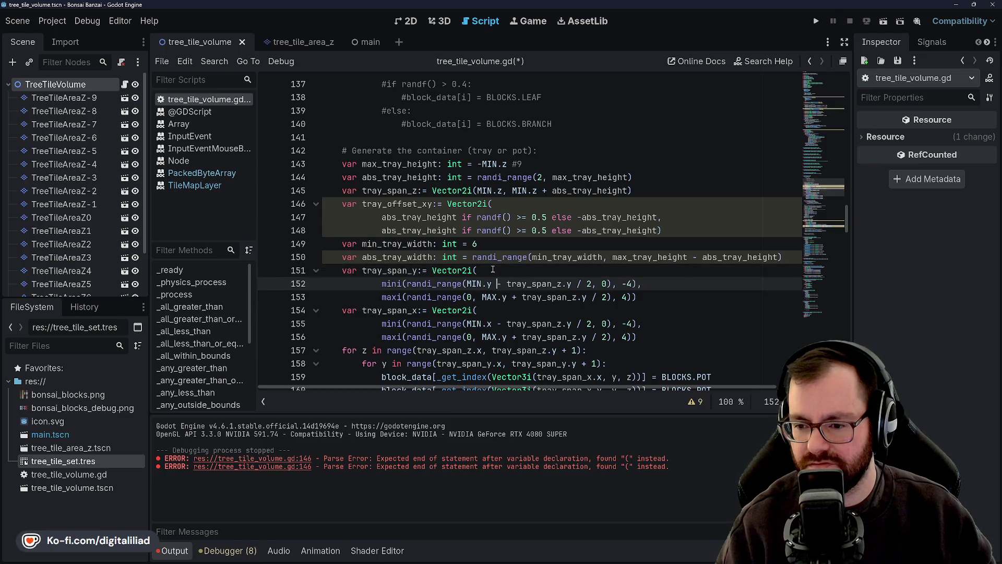
click(498, 283)
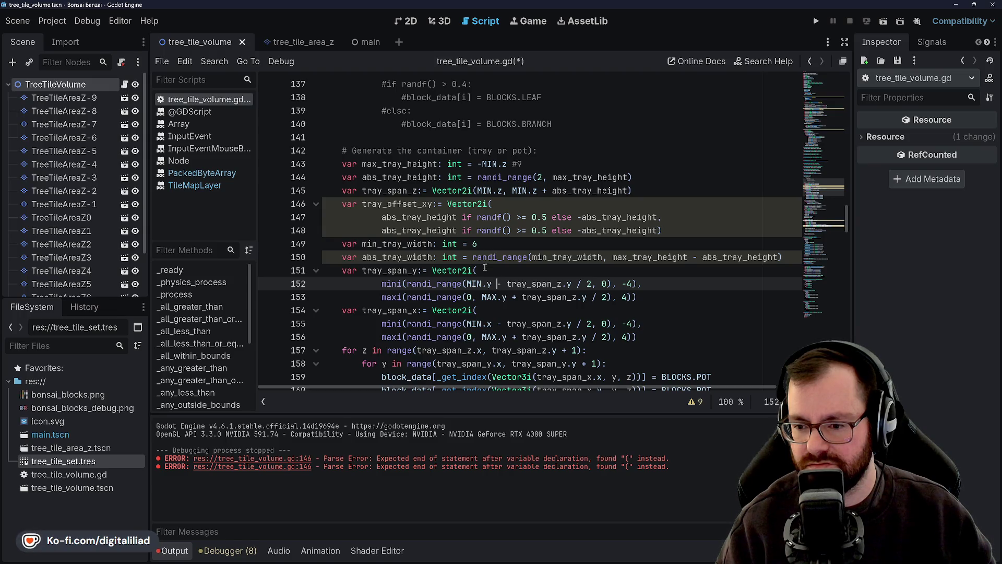
text(-)
click(485, 268)
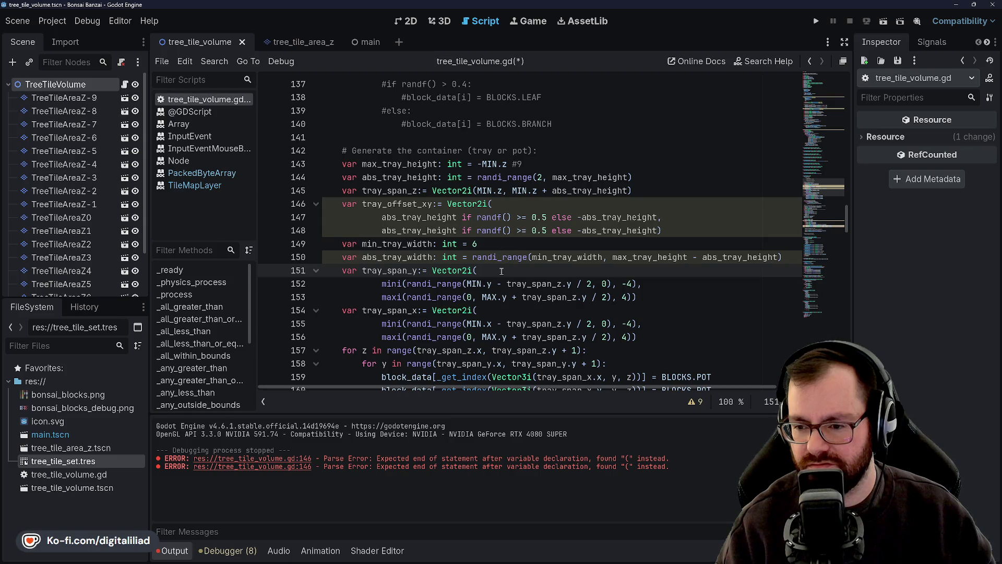
key(ctrl+s)
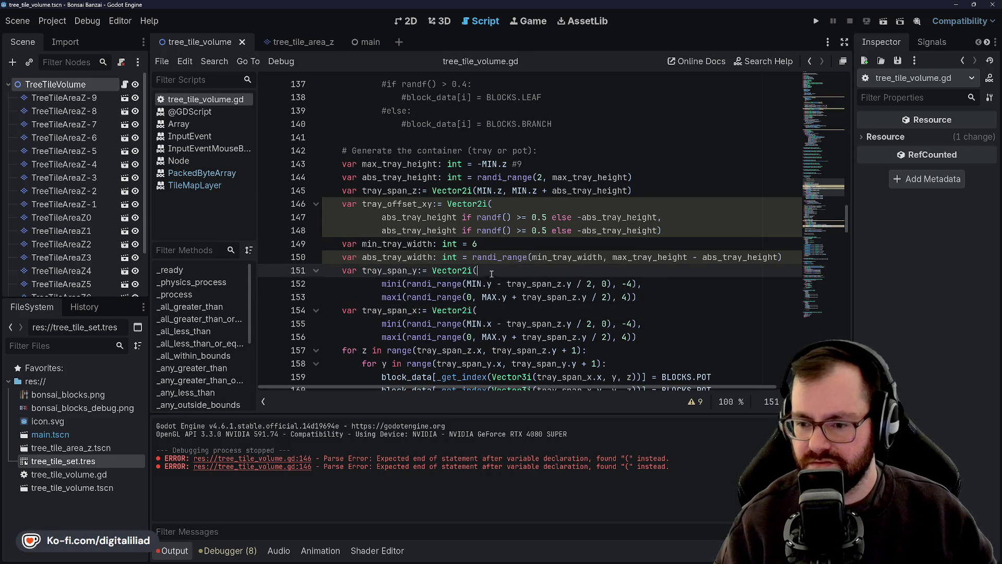
click(500, 244)
- Scroll through the pot-generation code, then switch to the Obsidian TODO list
scroll(506, 230, down, 2)
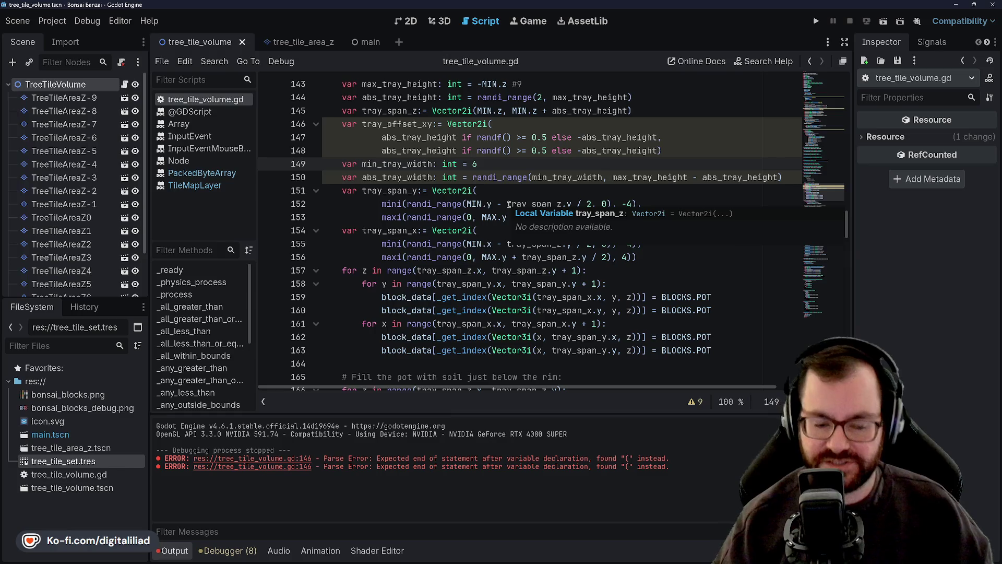
scroll(463, 233, up, 1)
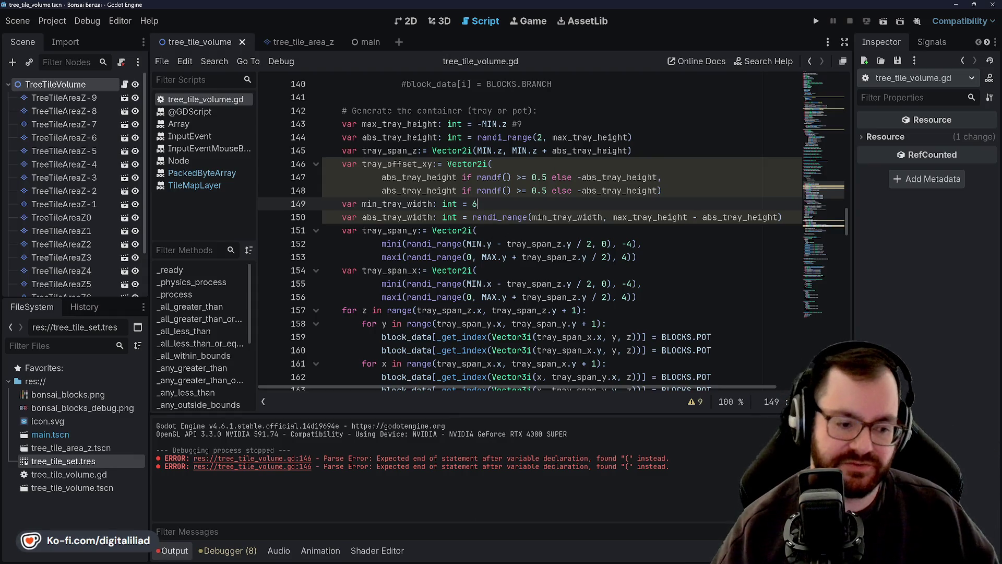
mouse_move(450, 556)
click(536, 554)
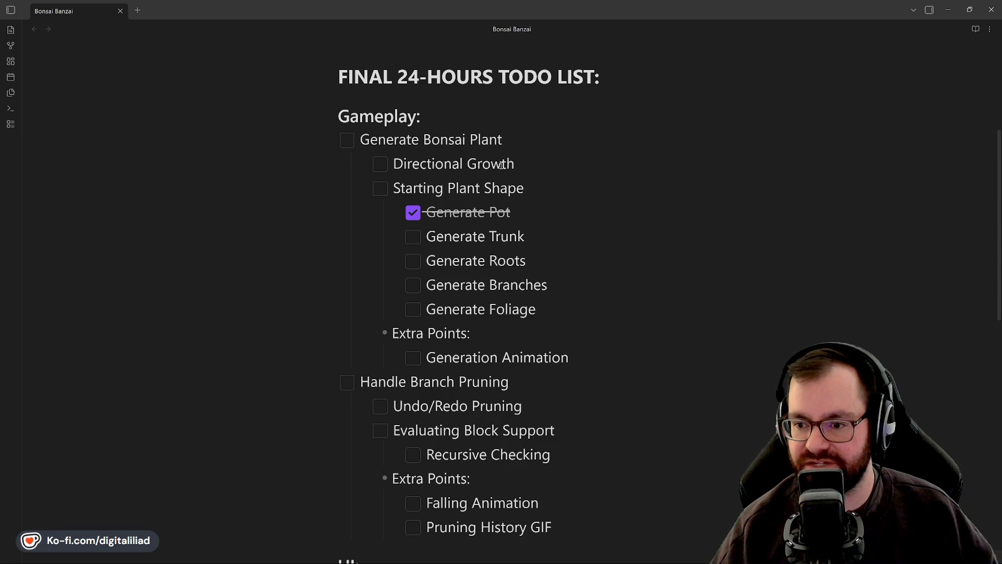
- Check off Directional Growth and Generate Trunk, and uncheck Generate Pot
click(384, 164)
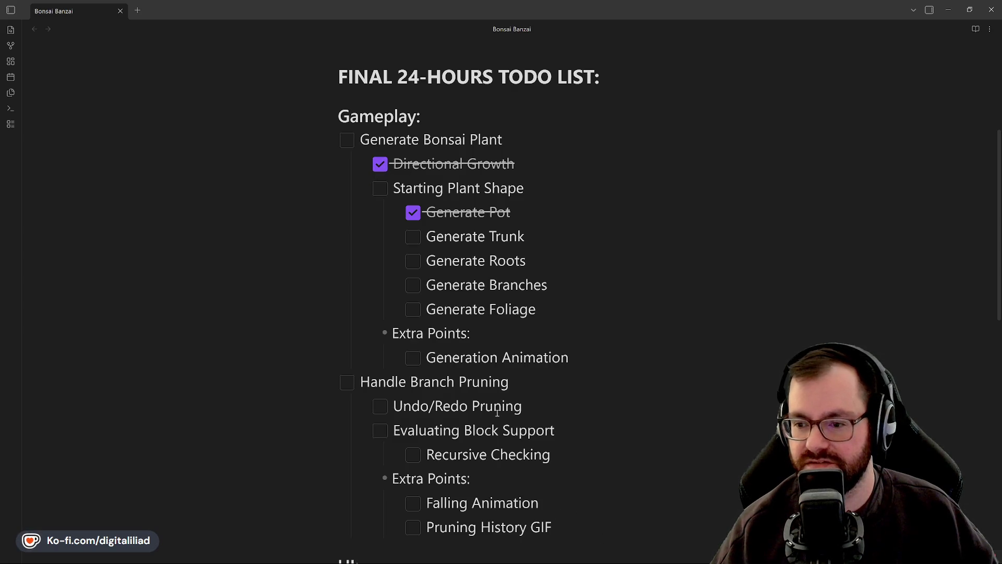
click(413, 237)
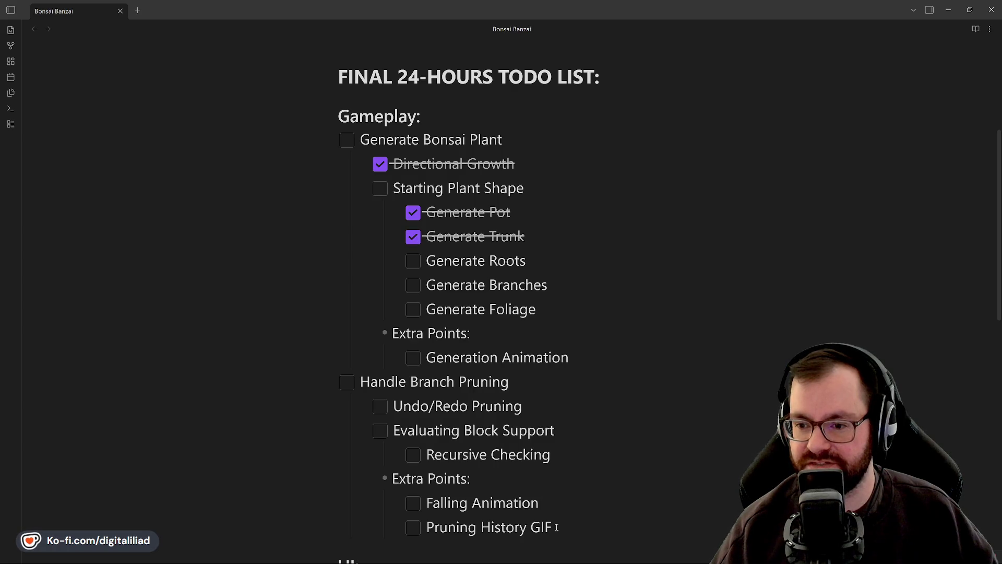
click(413, 213)
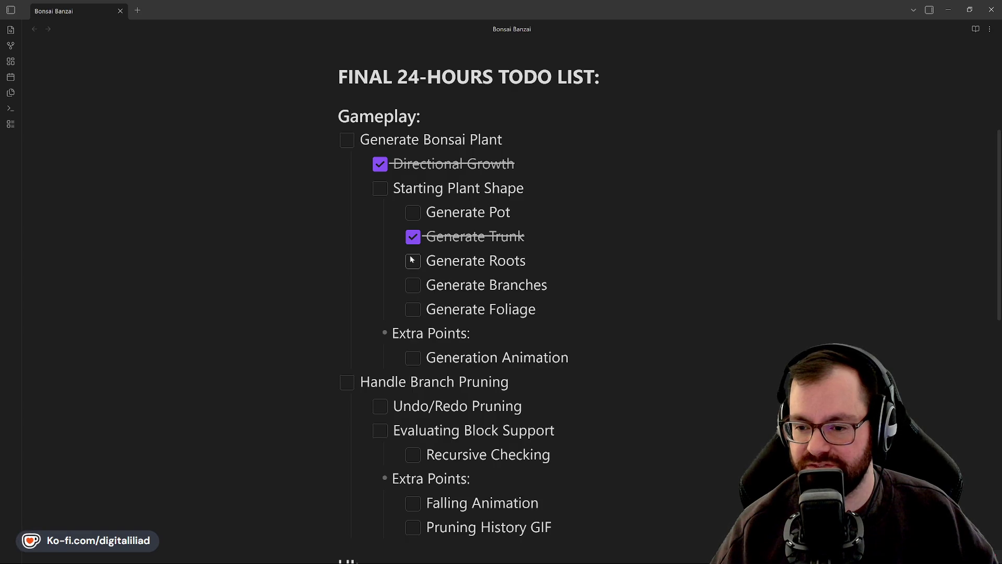
scroll(517, 351, down, 2)
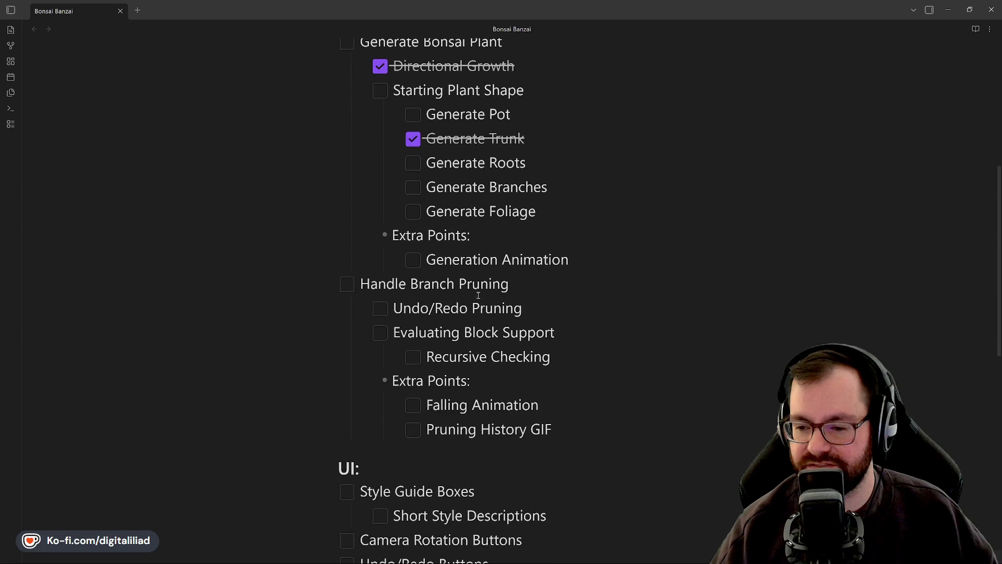
scroll(410, 161, down, 1)
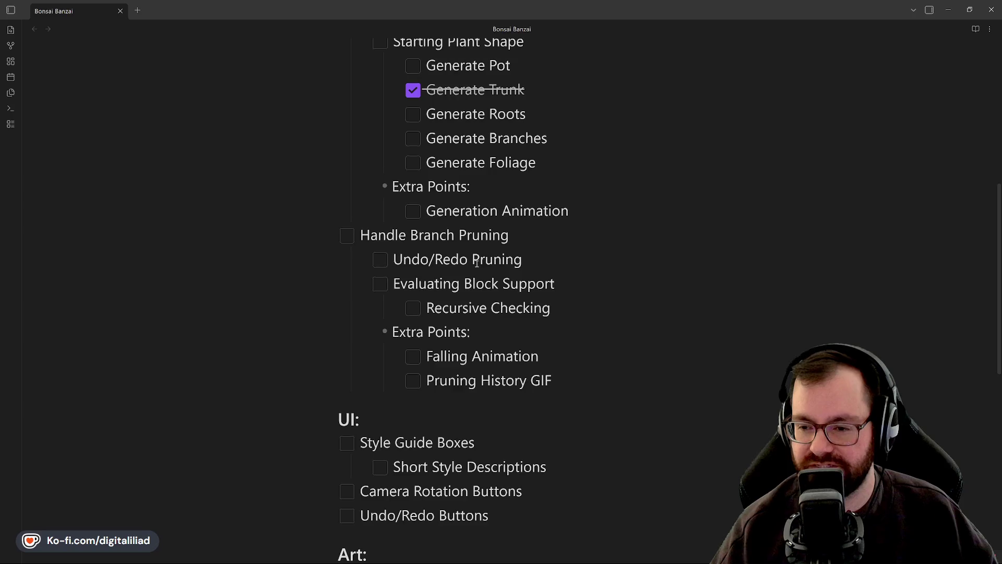
scroll(476, 262, up, 2)
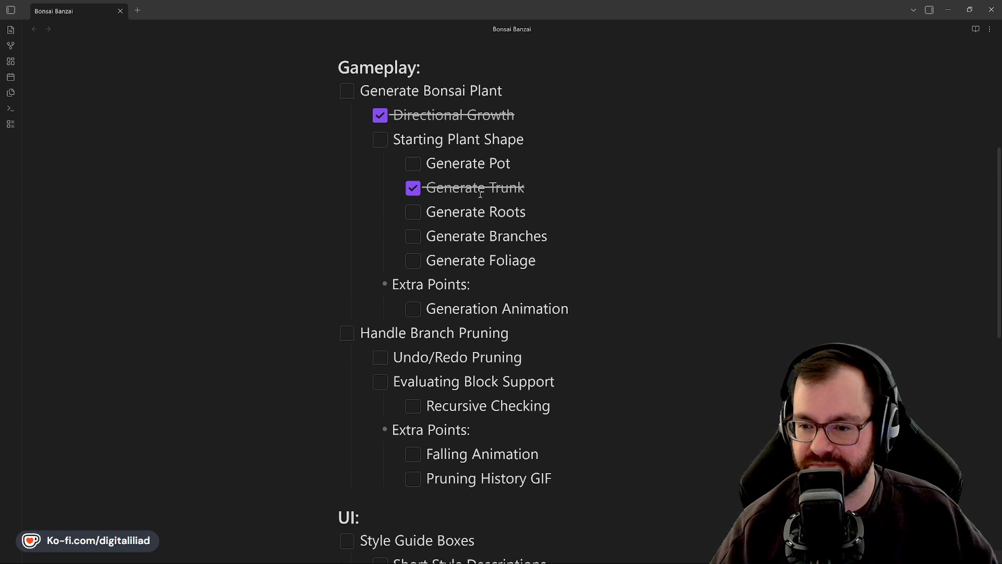
scroll(452, 310, down, 1)
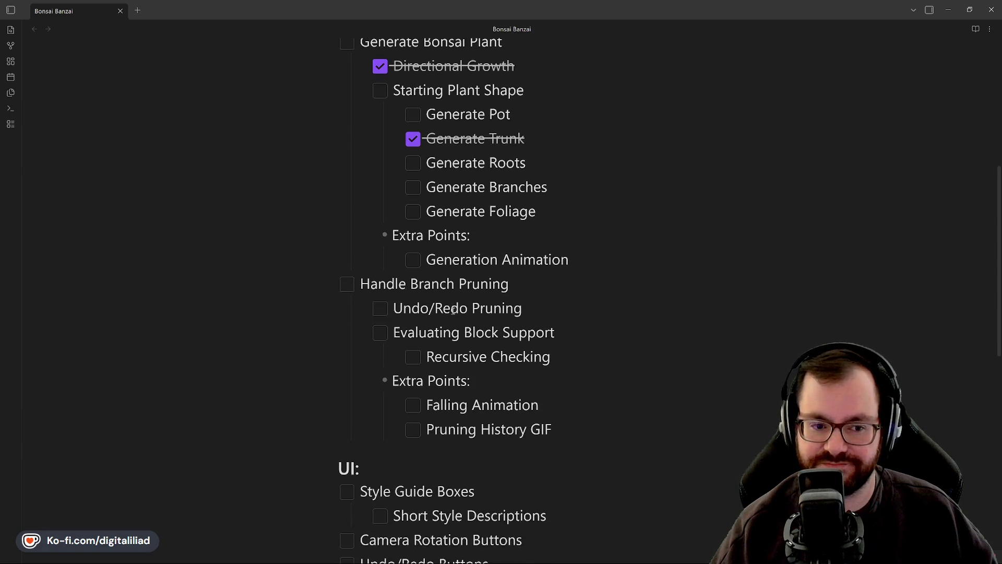
scroll(453, 313, down, 5)
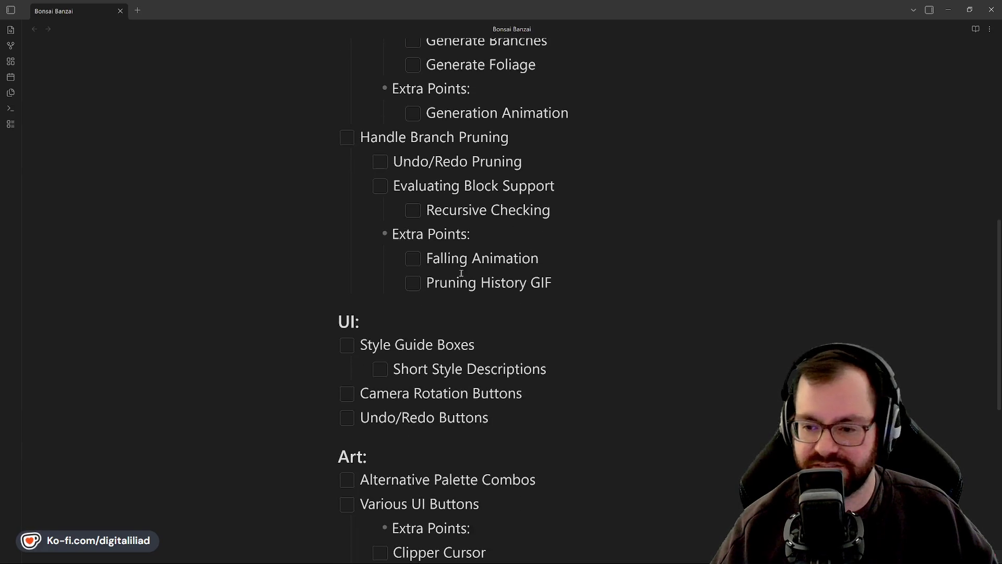
scroll(449, 281, down, 3)
scroll(397, 154, up, 1)
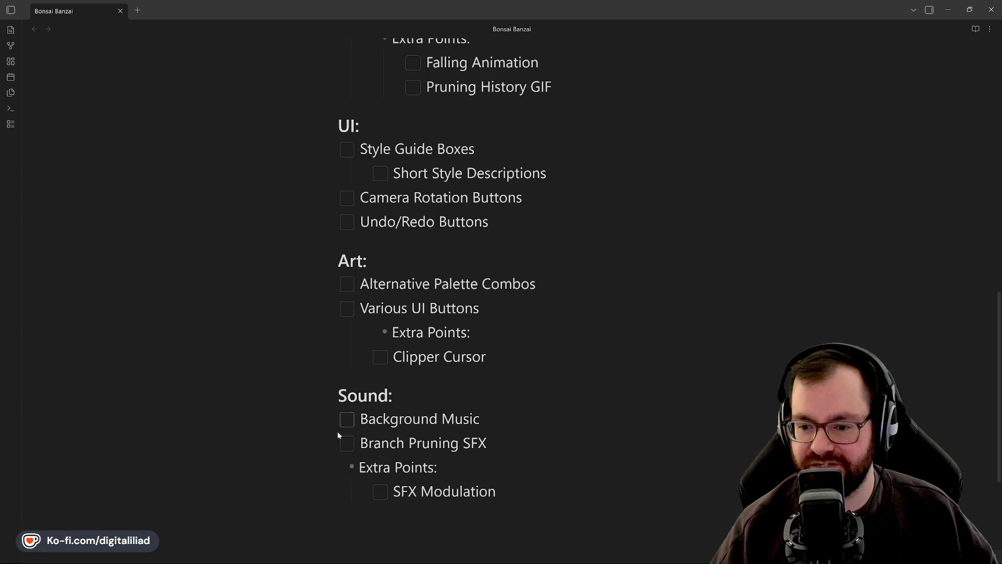
scroll(357, 141, up, 10)
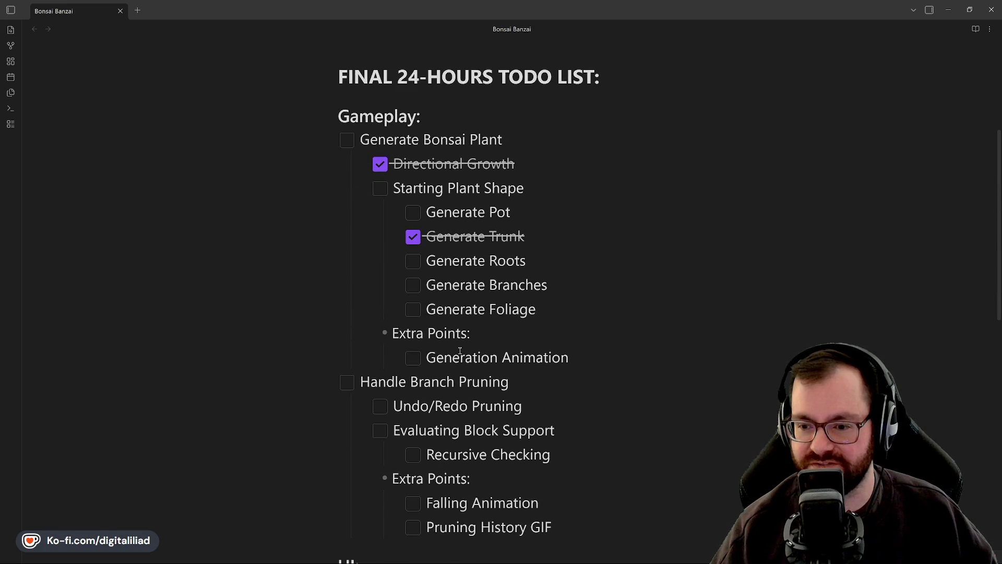
scroll(371, 182, down, 2)
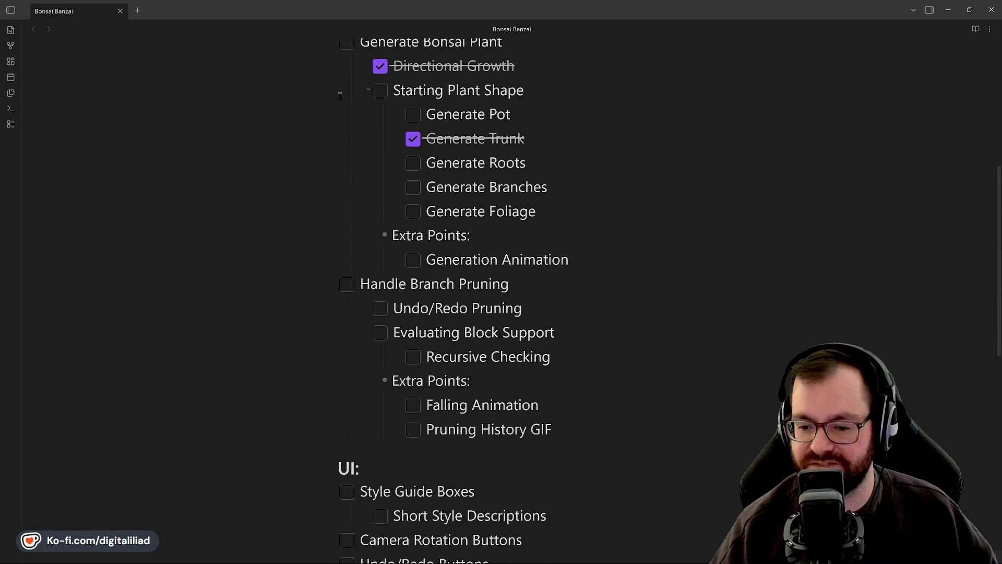
scroll(339, 88, up, 1)
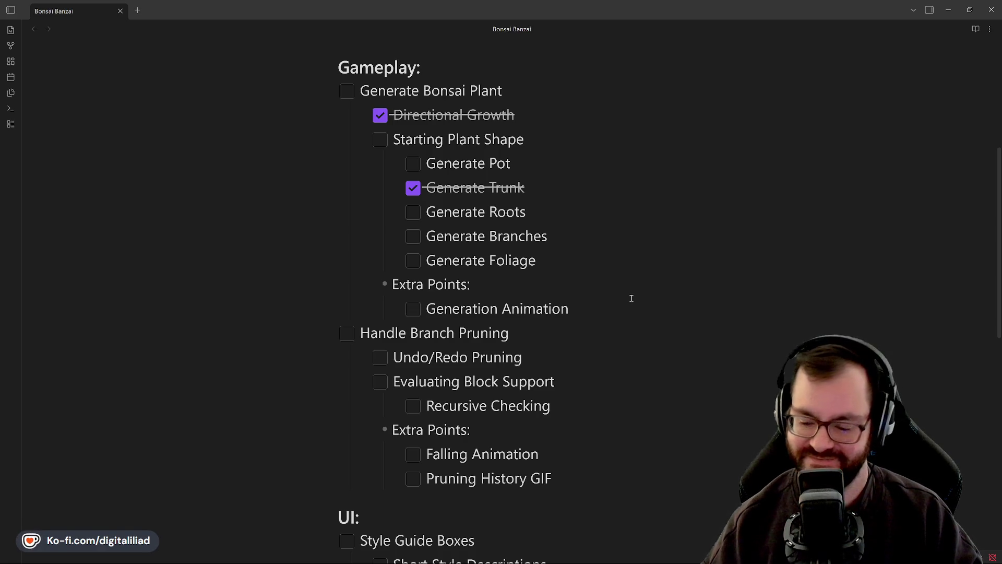
scroll(631, 298, down, 5)
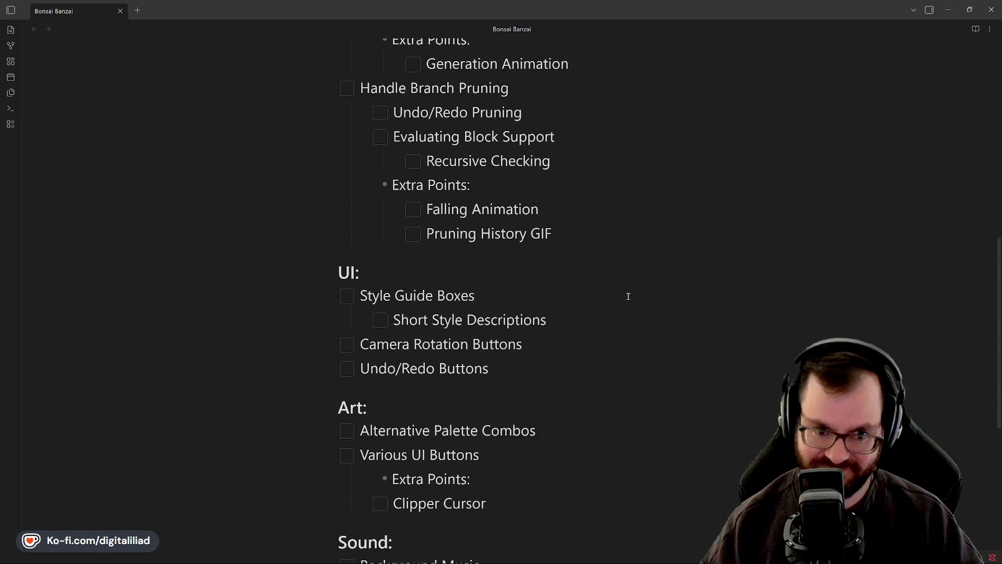
scroll(626, 295, up, 7)
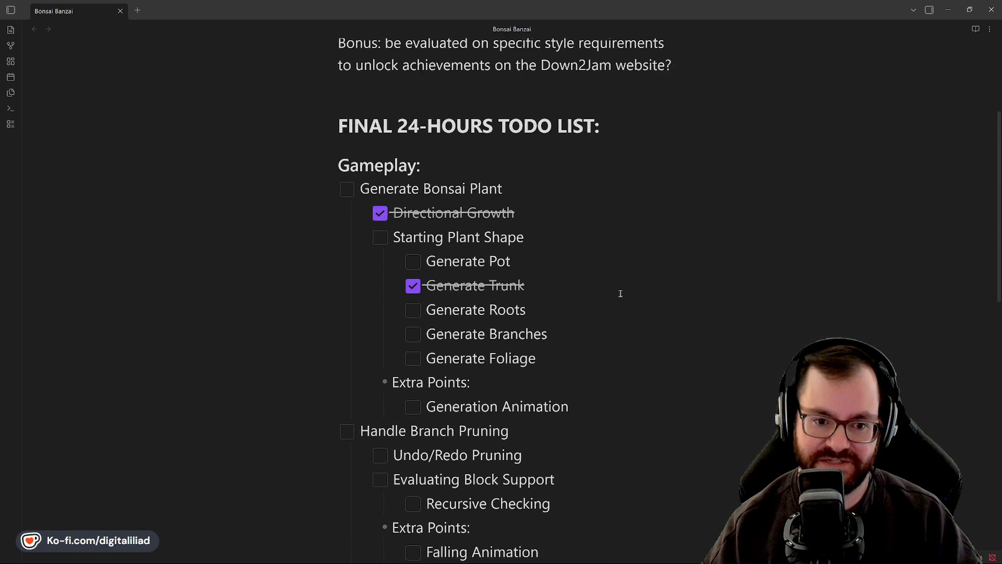
scroll(621, 293, up, 3)
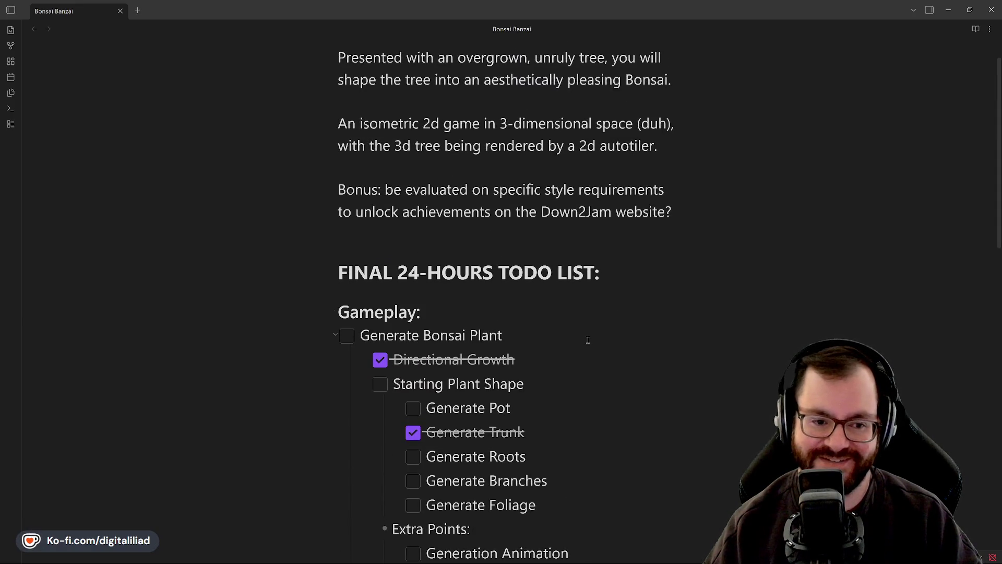
scroll(583, 335, down, 2)
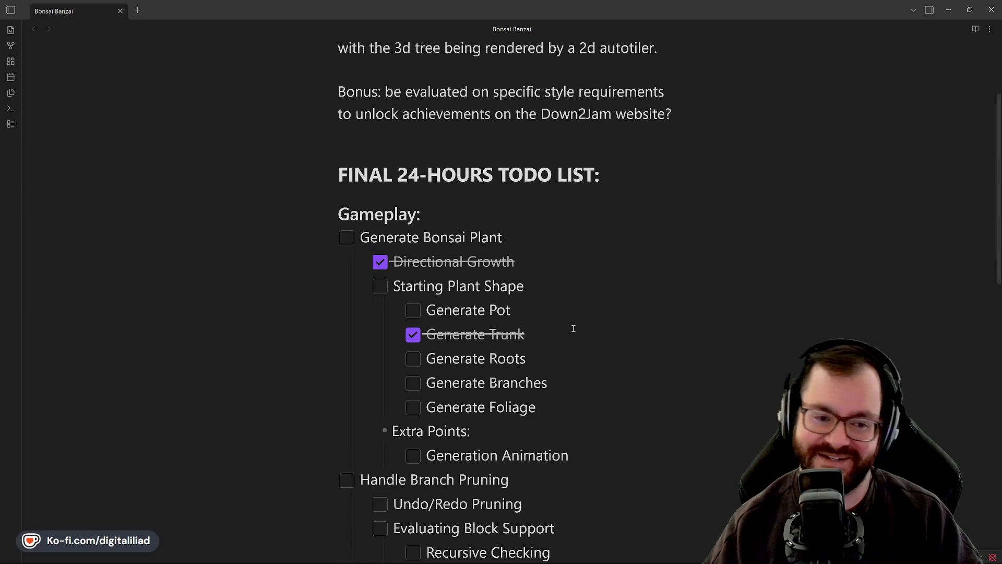
scroll(573, 328, up, 1)
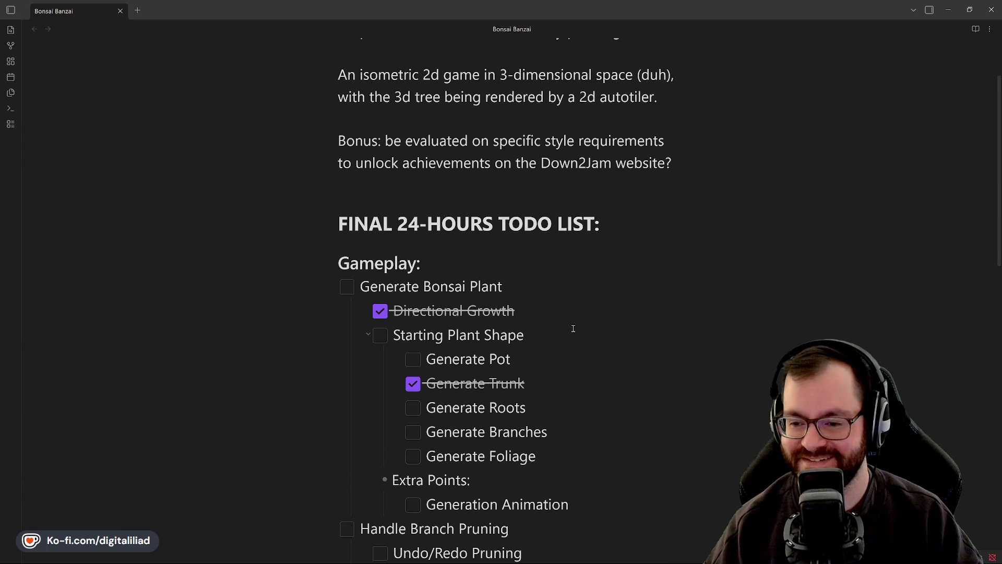
scroll(573, 328, down, 2)
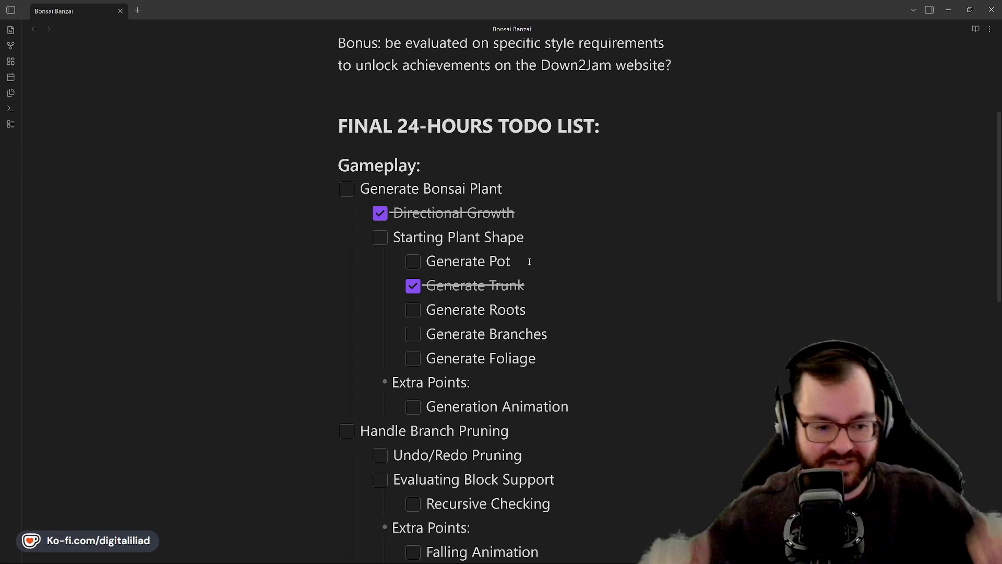
scroll(501, 189, down, 5)
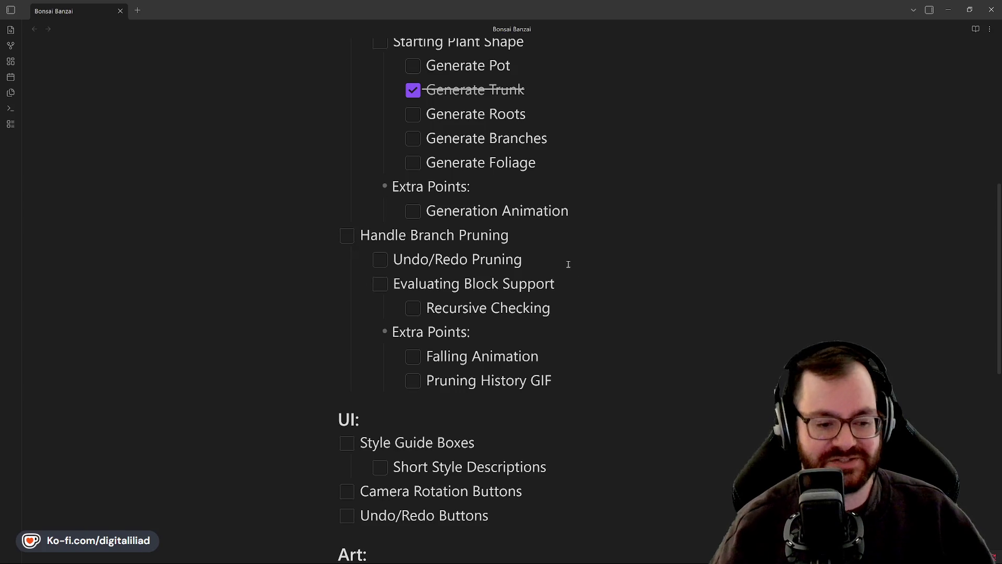
- Scroll through the Bonsai Banzai to-do note, then restore the Obsidian window to reveal Godot
scroll(550, 282, up, 5)
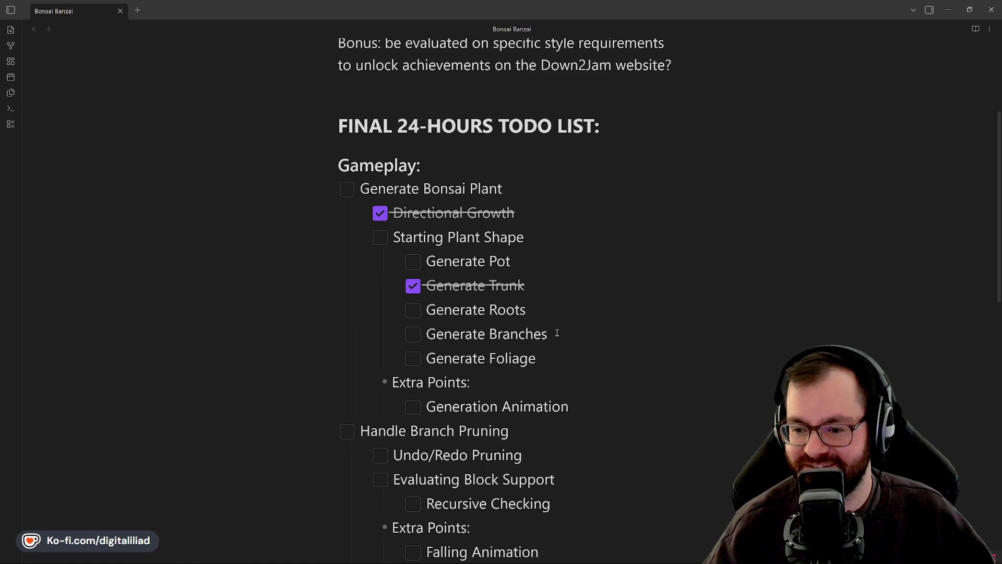
scroll(520, 177, down, 2)
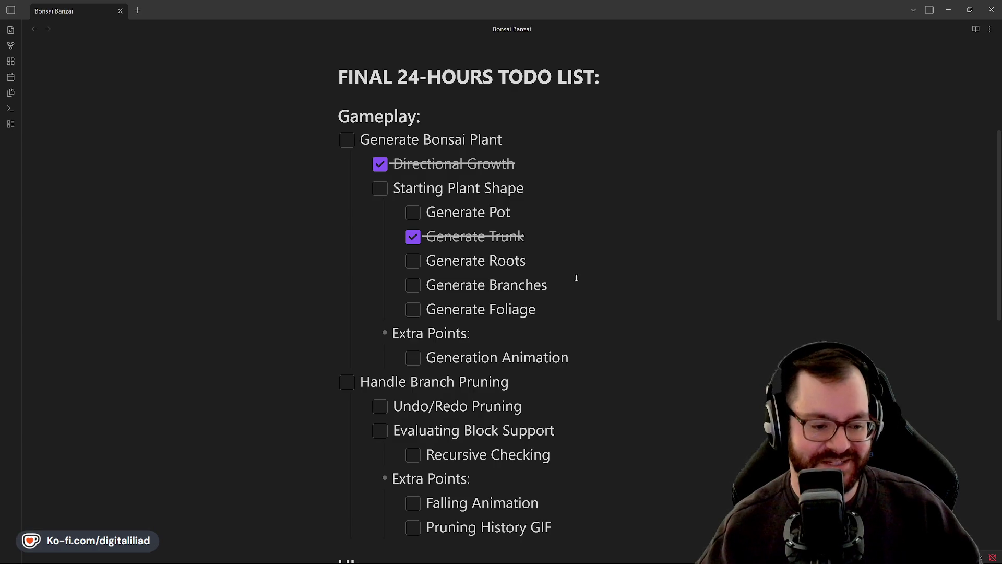
scroll(589, 257, down, 1)
scroll(589, 257, up, 1)
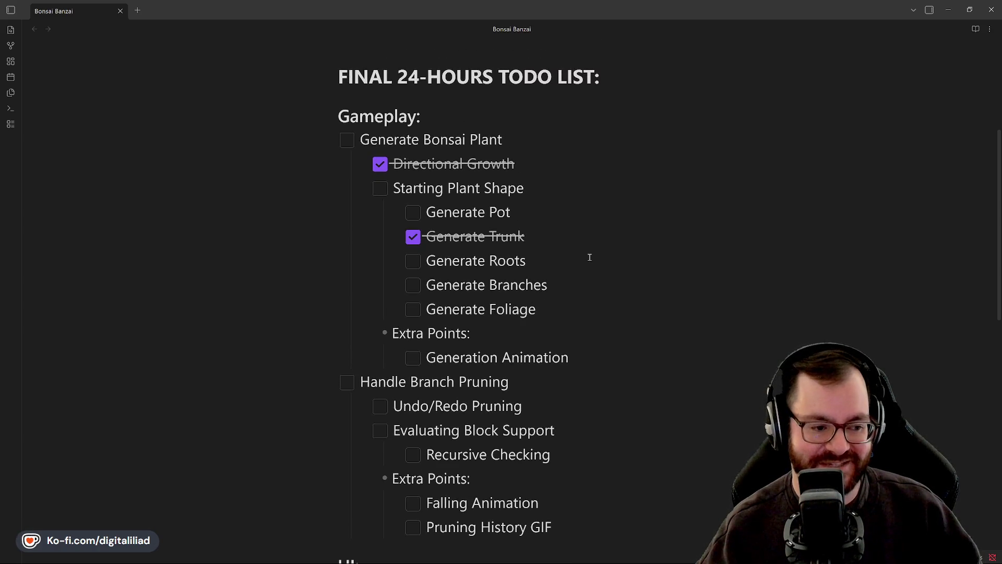
scroll(589, 257, down, 7)
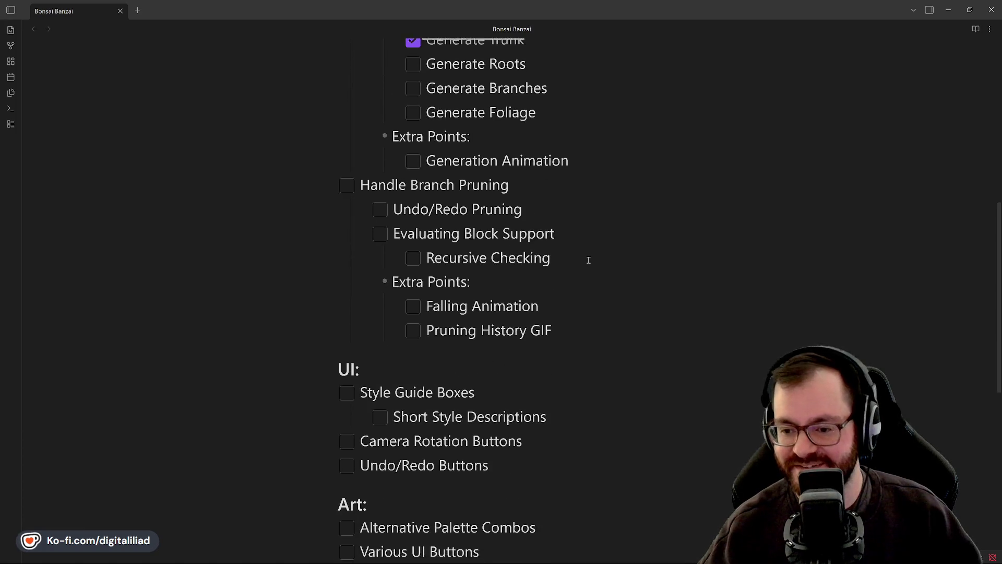
scroll(588, 260, down, 2)
scroll(583, 259, up, 1)
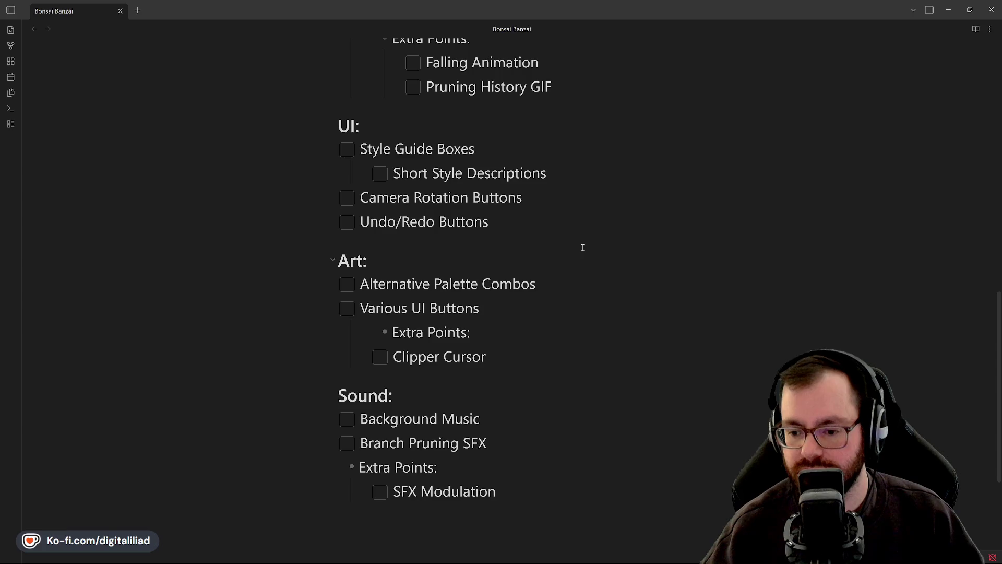
scroll(583, 248, up, 8)
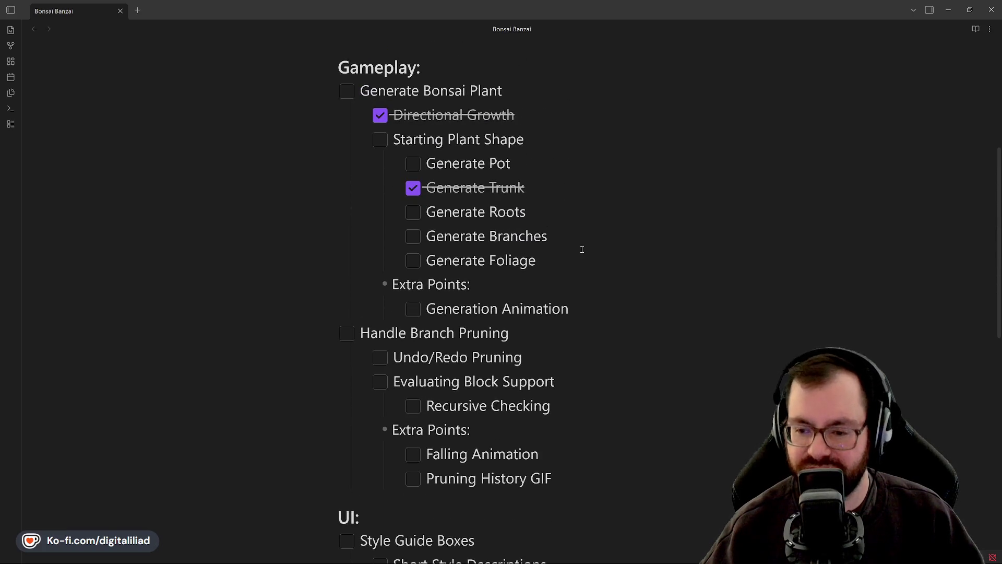
scroll(615, 223, up, 1)
scroll(615, 223, down, 1)
double_click(947, 11)
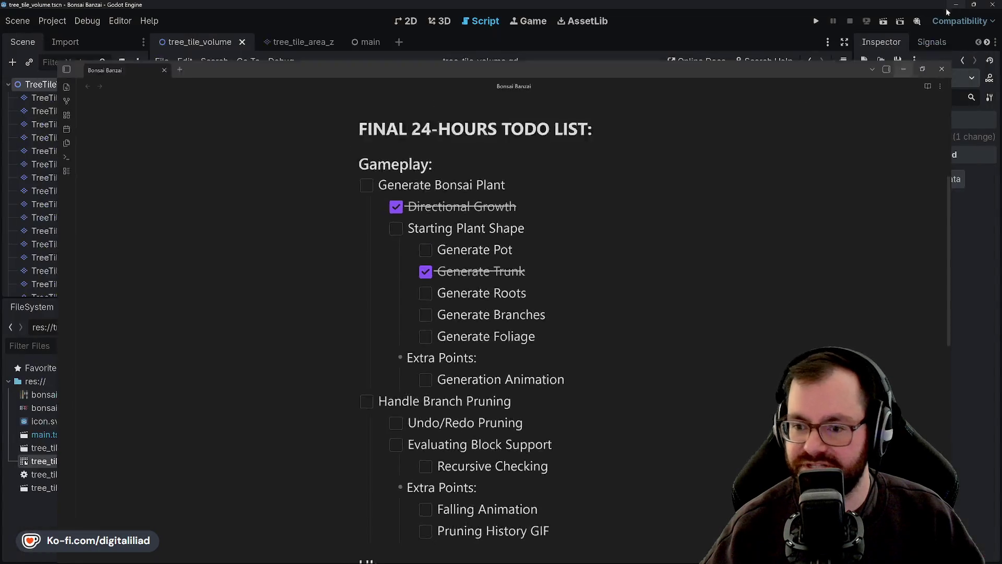
- Bring Godot's script editor forward and review the tray_span_y and tray_span_x lines 151–154
click(476, 3)
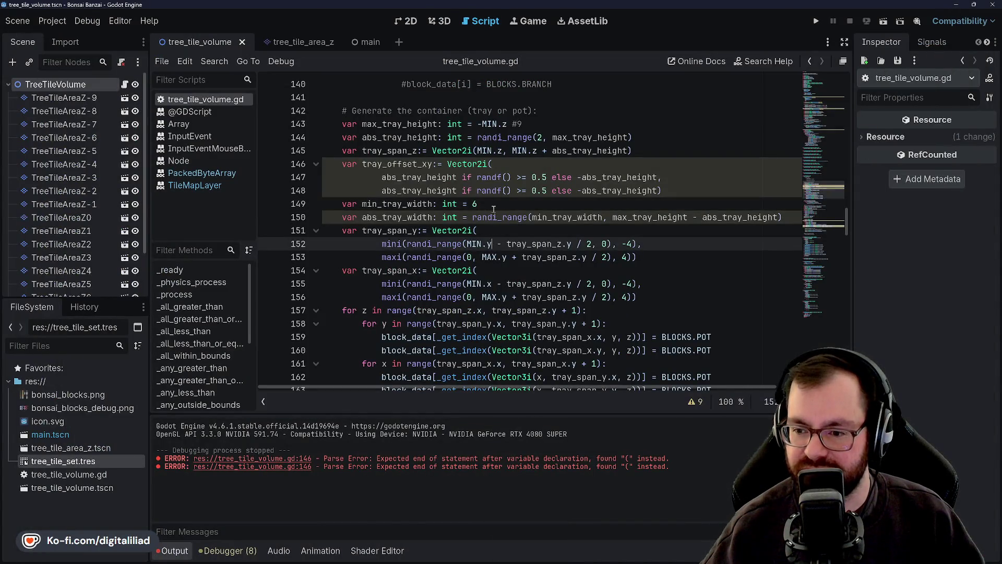
click(483, 233)
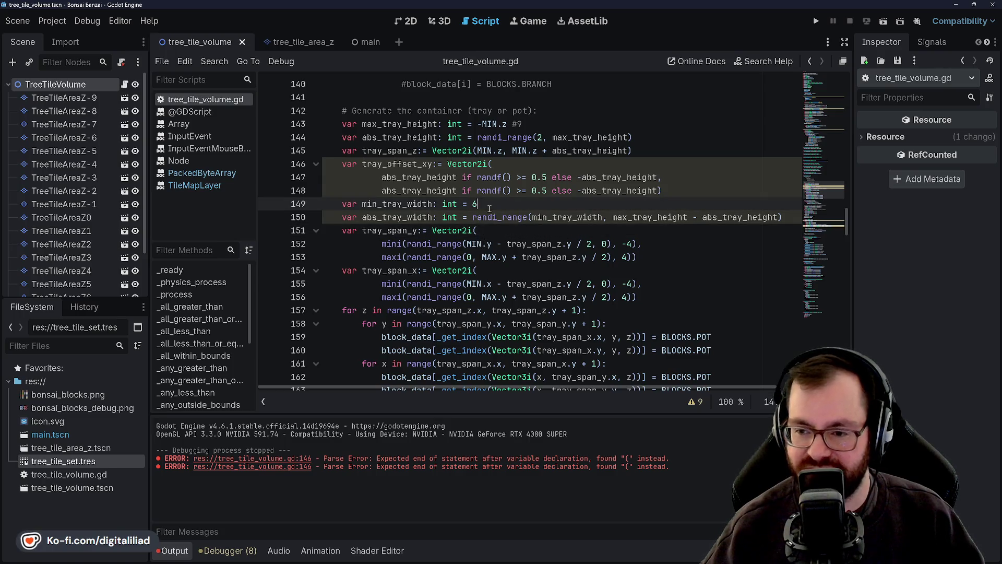
click(481, 256)
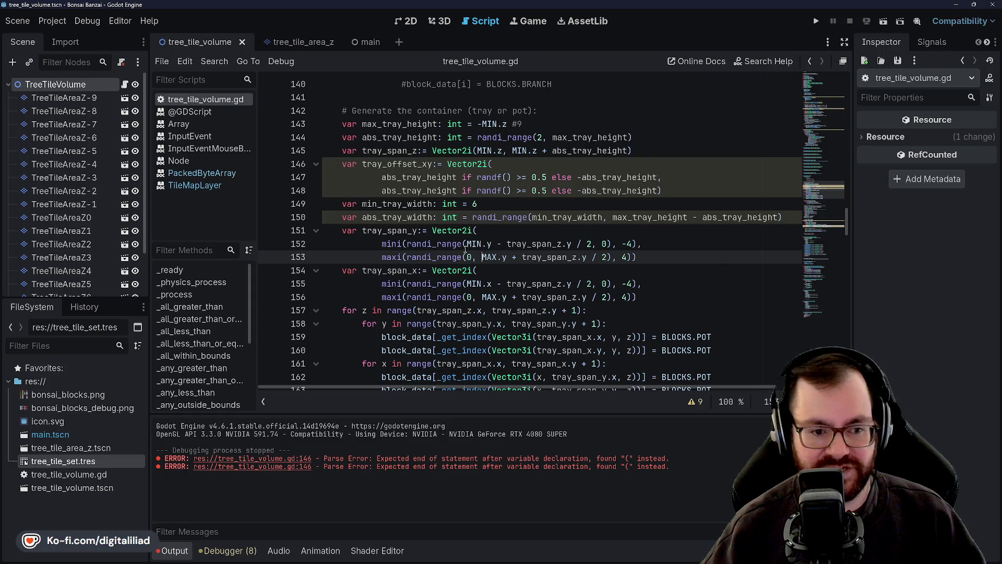
click(499, 202)
click(509, 233)
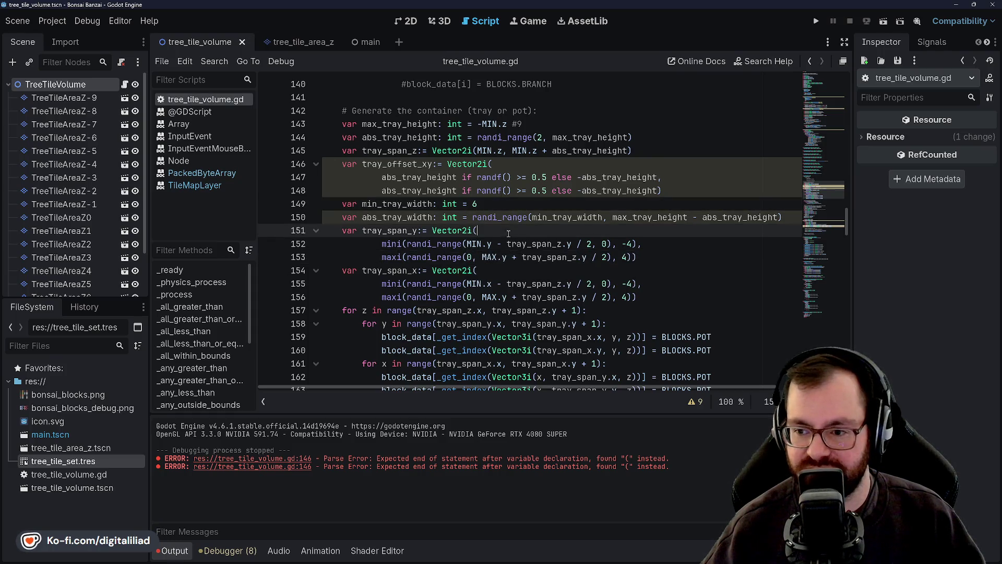
click(492, 266)
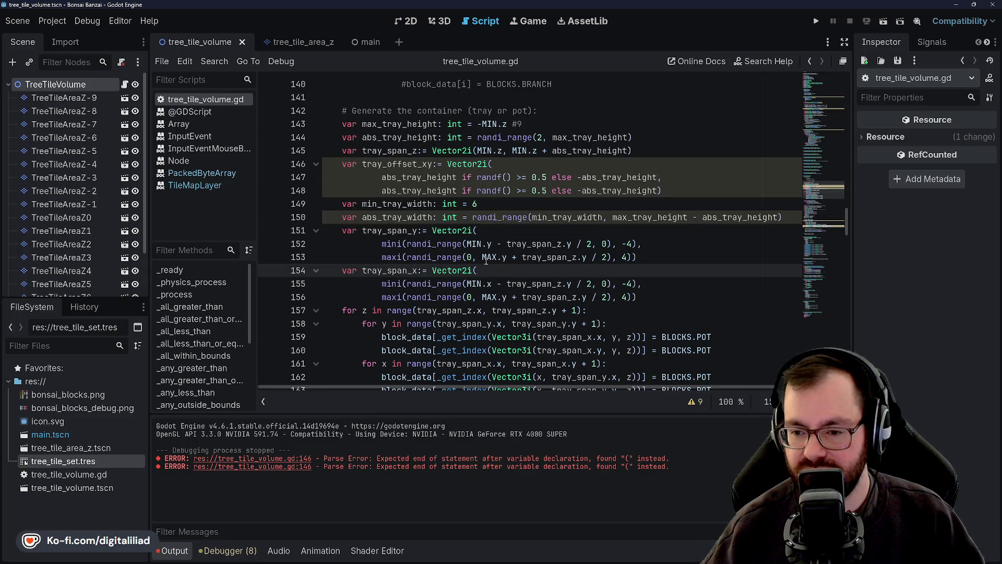
- Re-check the MIN.y term in tray_span_y and the tray_span_x definition
scroll(463, 209, up, 2)
scroll(459, 212, down, 2)
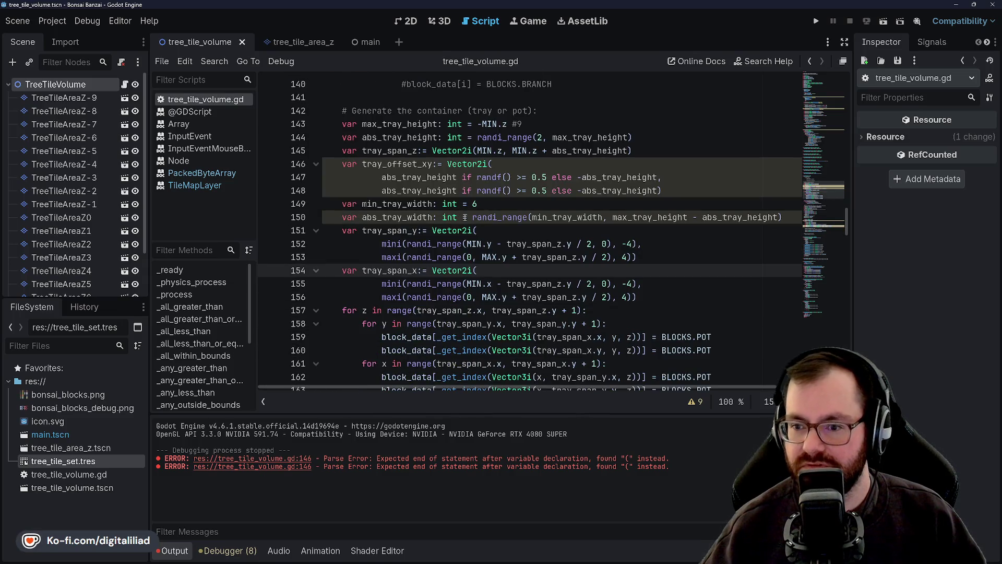
scroll(505, 257, down, 1)
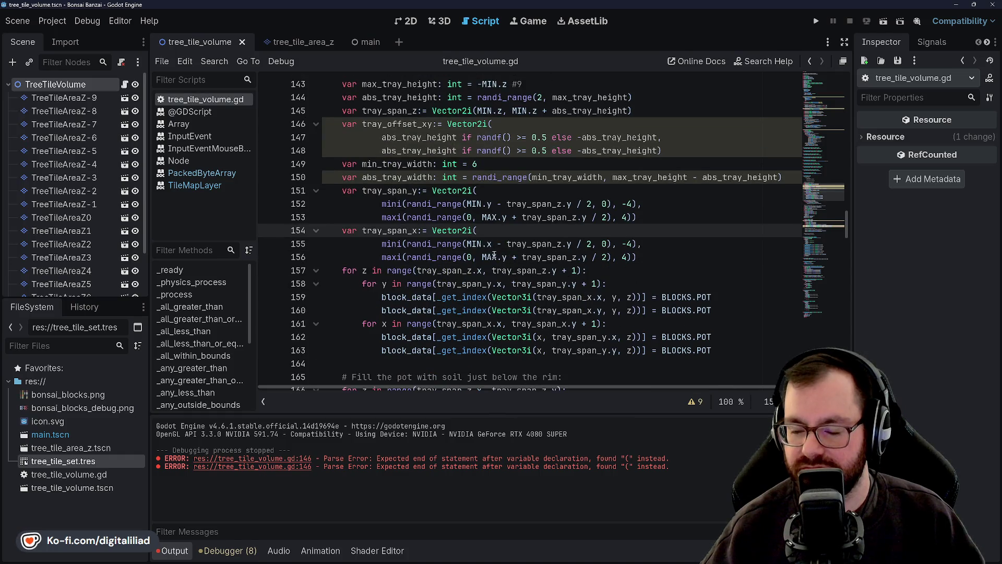
scroll(494, 254, up, 1)
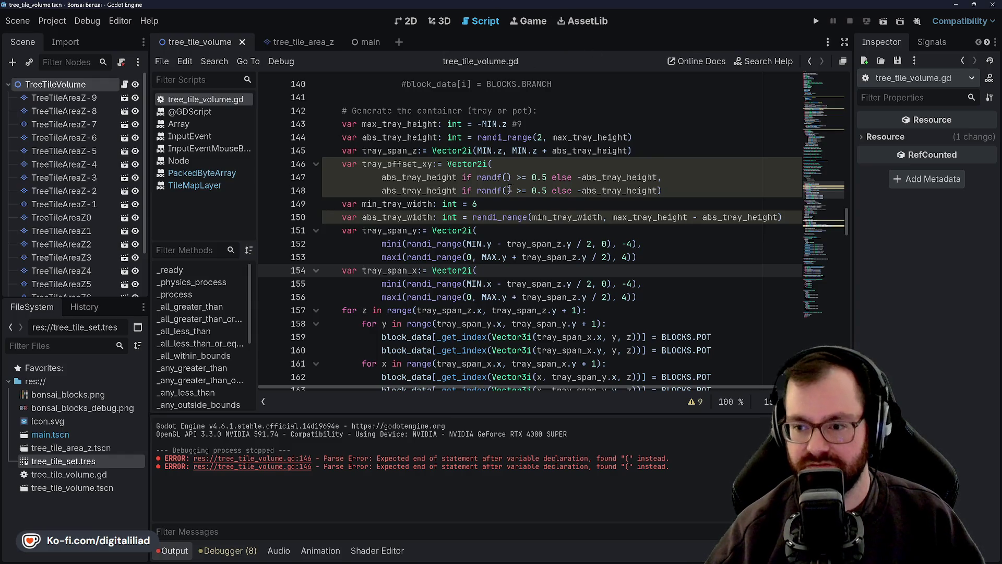
click(502, 203)
click(492, 241)
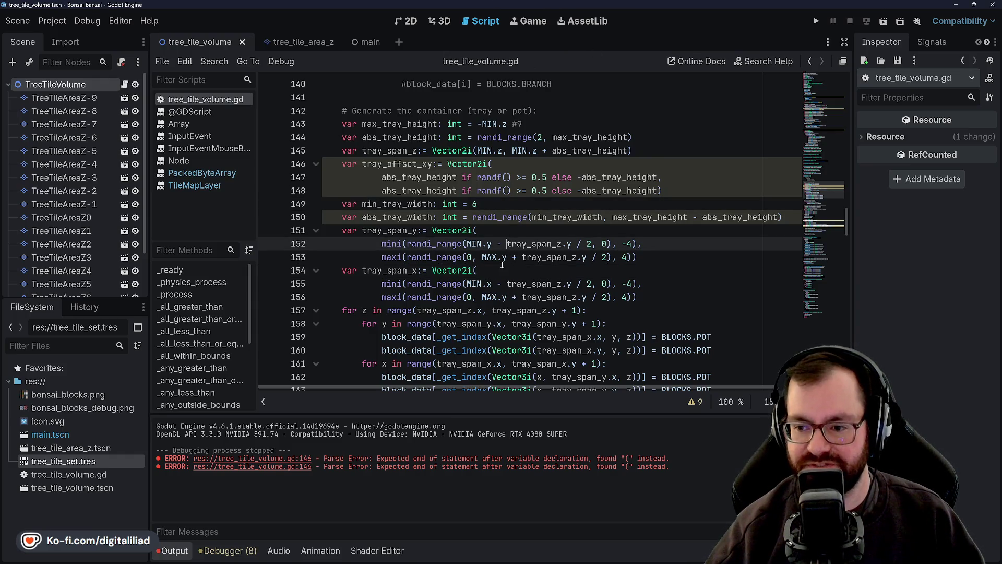
click(488, 231)
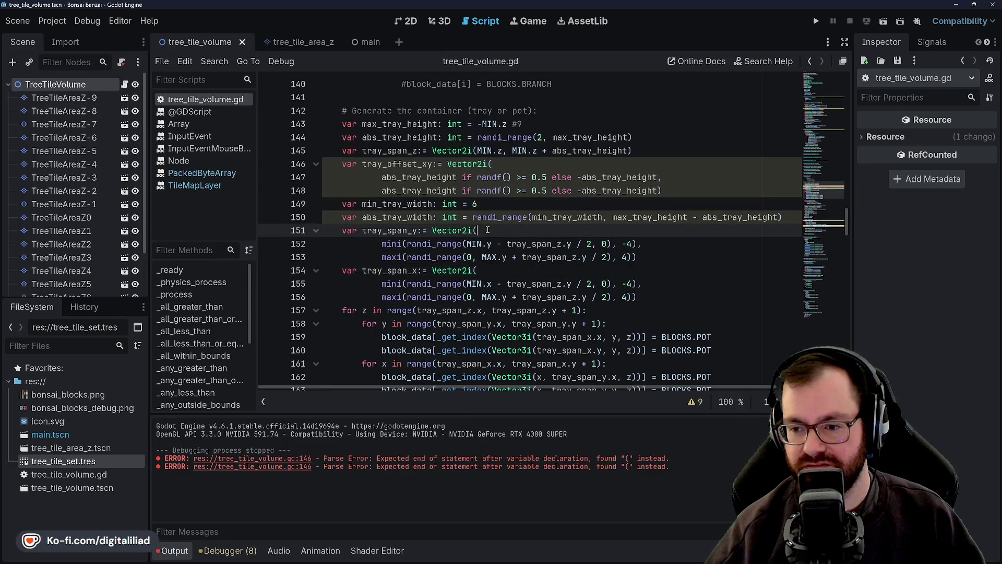
click(491, 274)
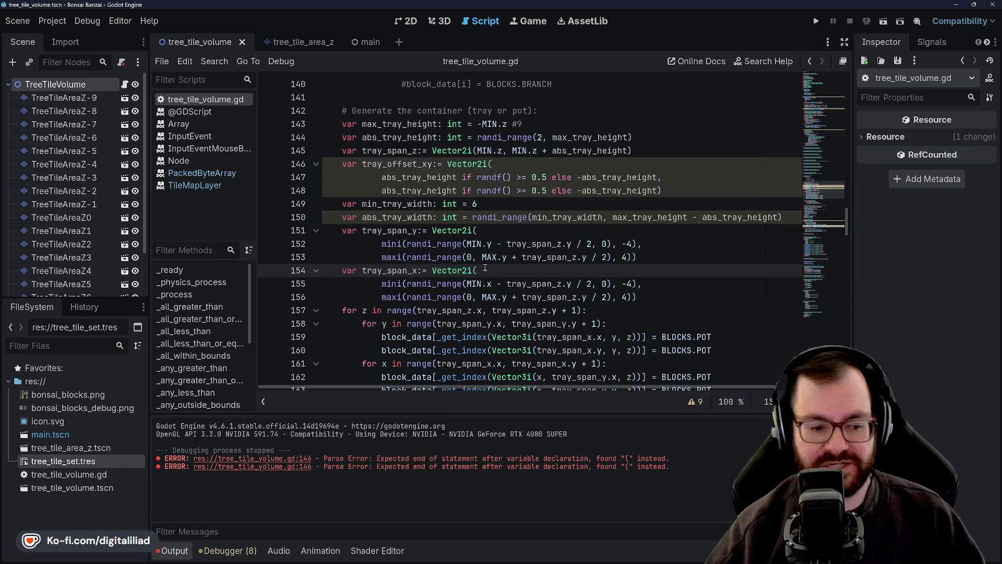
scroll(476, 260, down, 1)
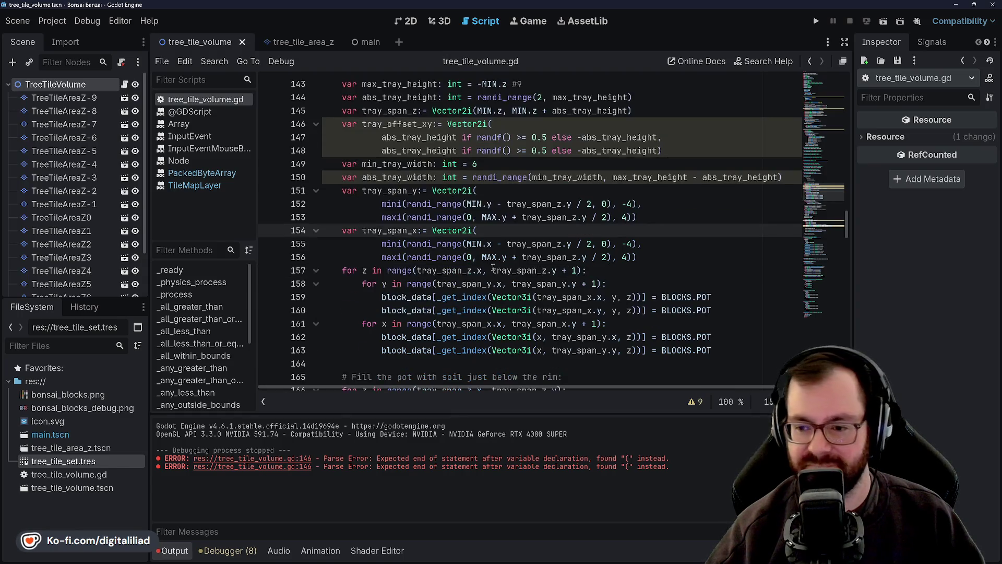
click(627, 265)
key(Up)
key(Up)
key(Up)
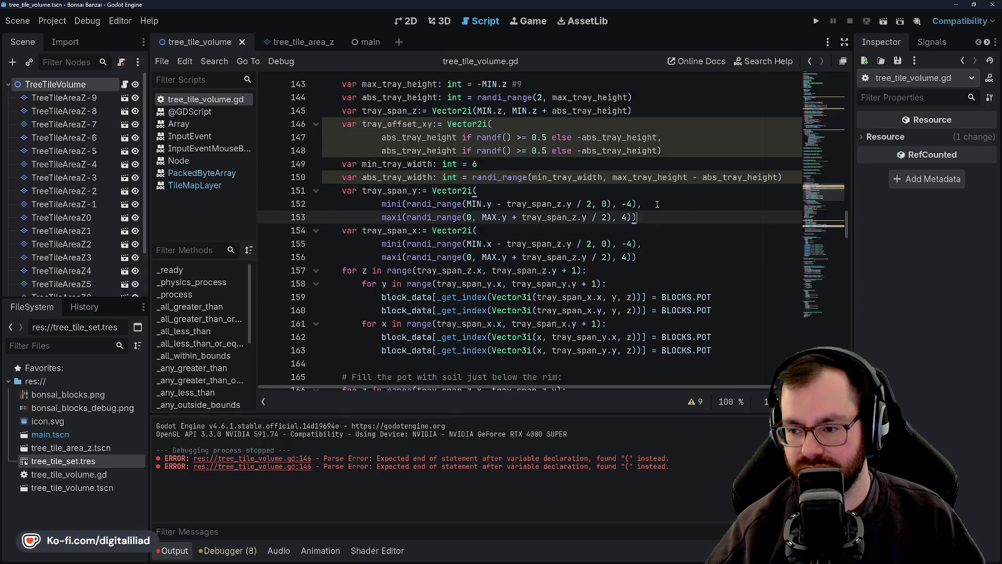
scroll(517, 190, up, 1)
scroll(500, 208, up, 1)
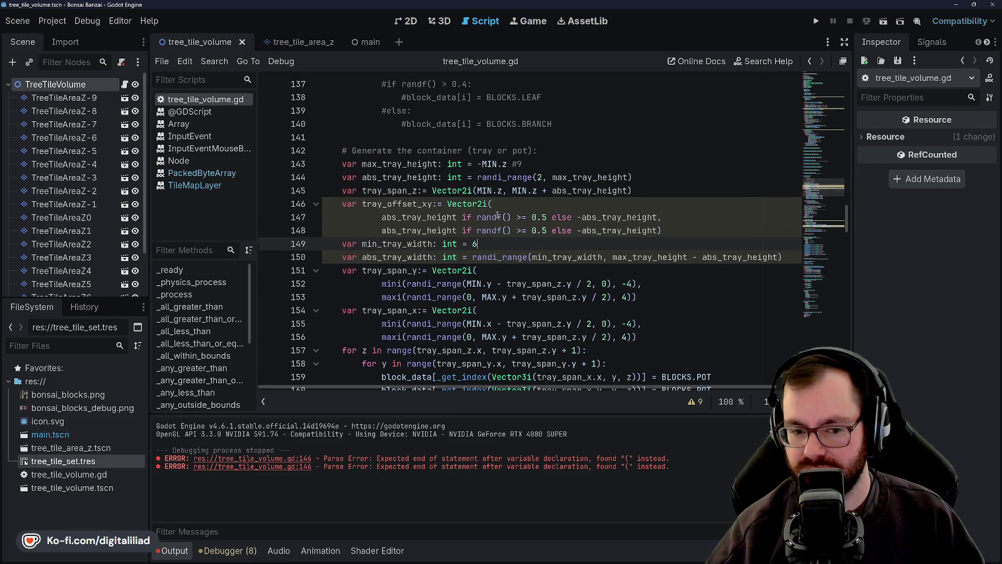
click(541, 165)
key(Down)
key(Down)
key(Down)
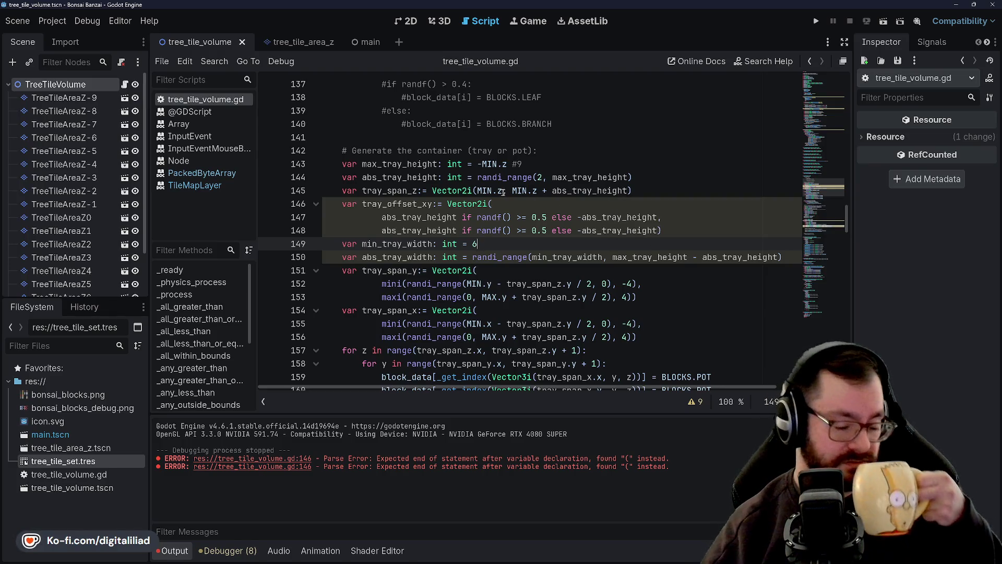
mouse_move(493, 190)
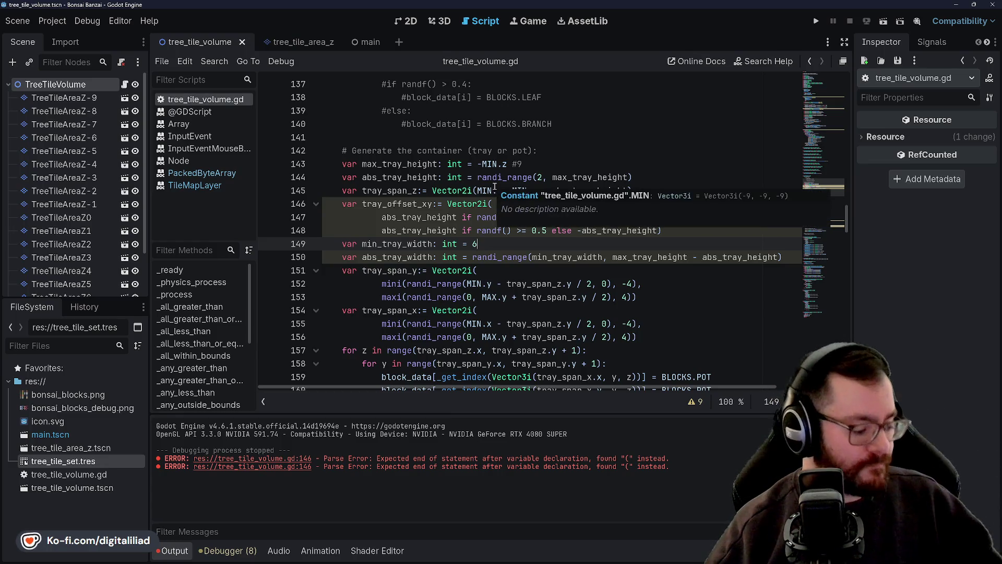
click(414, 158)
key(End)
click(534, 209)
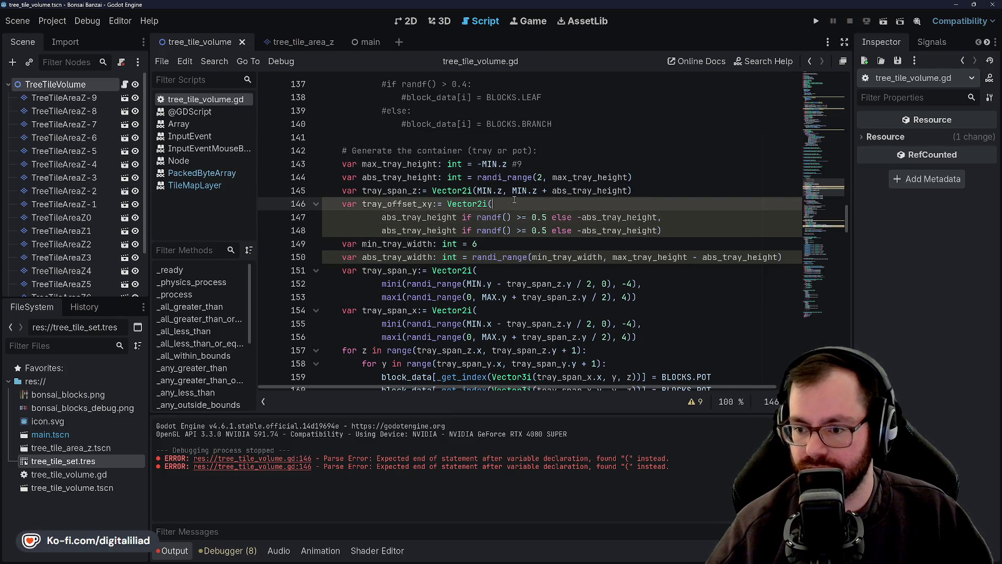
click(486, 242)
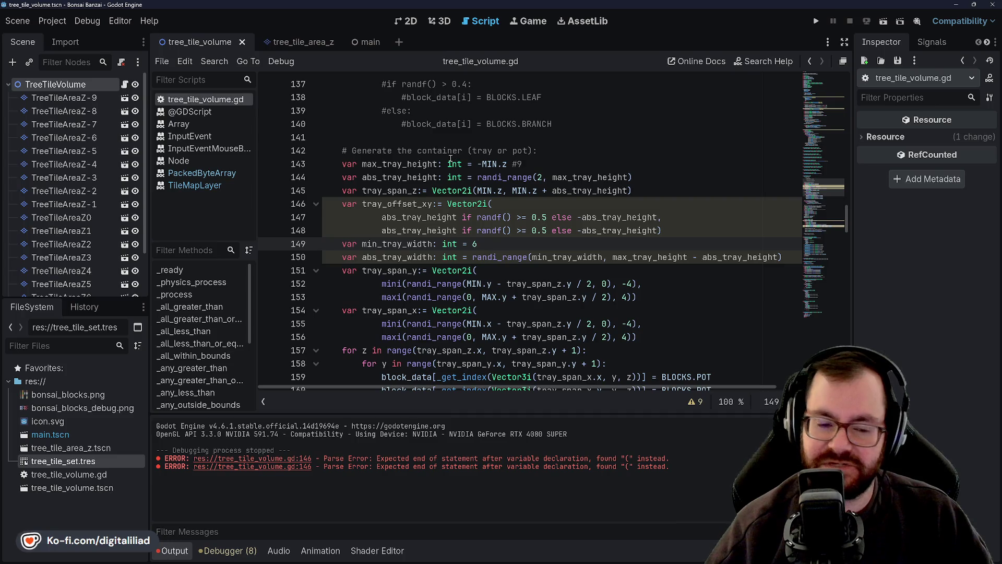
mouse_move(453, 163)
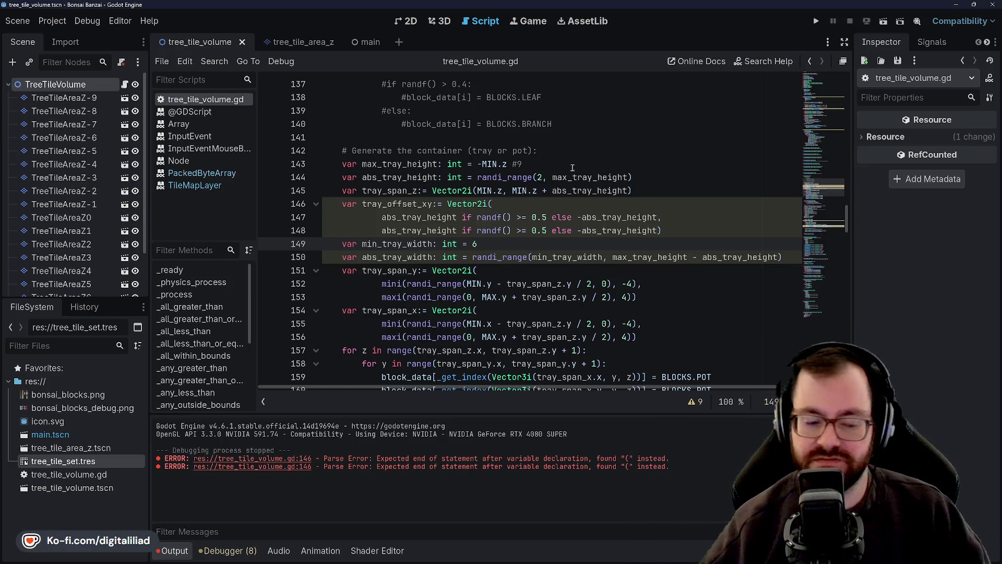
click(522, 164)
click(546, 191)
key(Up)
key(Up)
key(Down)
key(Down)
key(ctrl+s)
key(Down)
click(538, 243)
click(528, 270)
click(534, 243)
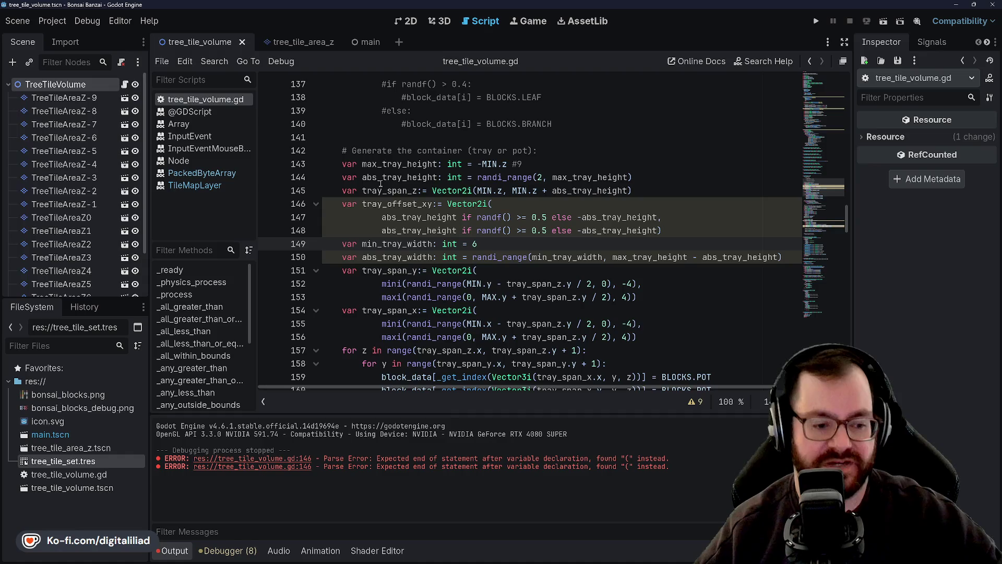
drag(380, 183, 470, 177)
click(475, 249)
click(679, 231)
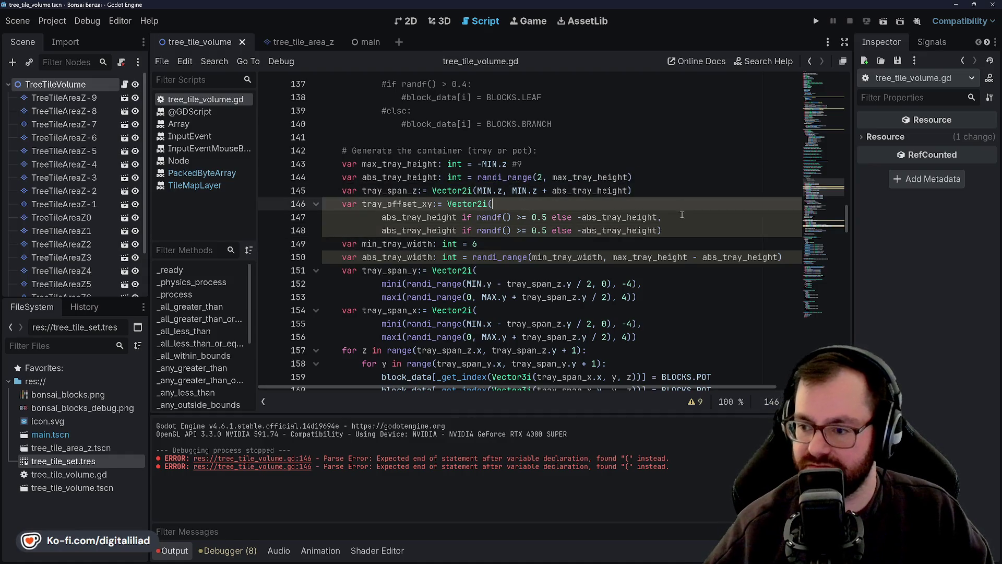
key(Down)
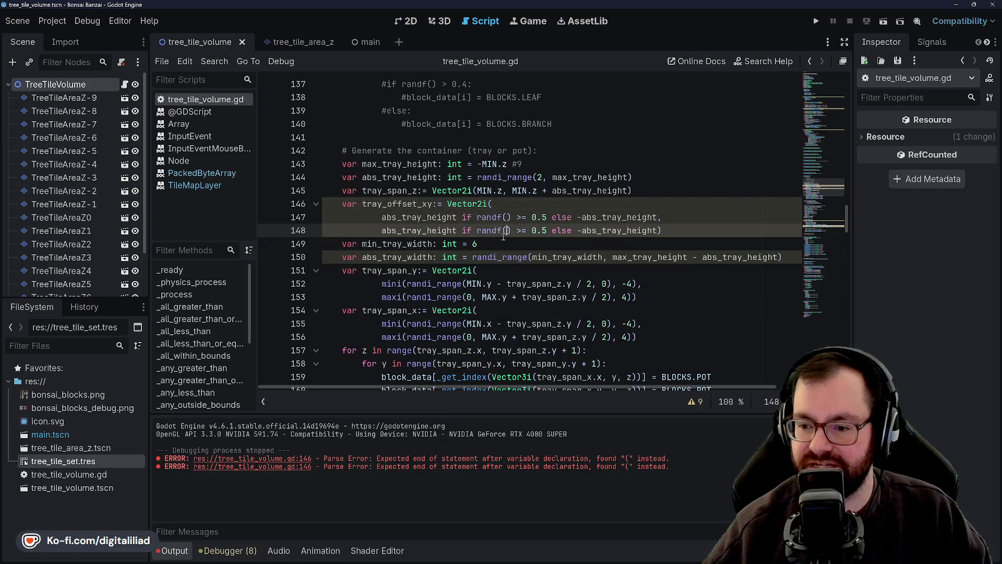
scroll(490, 282, down, 1)
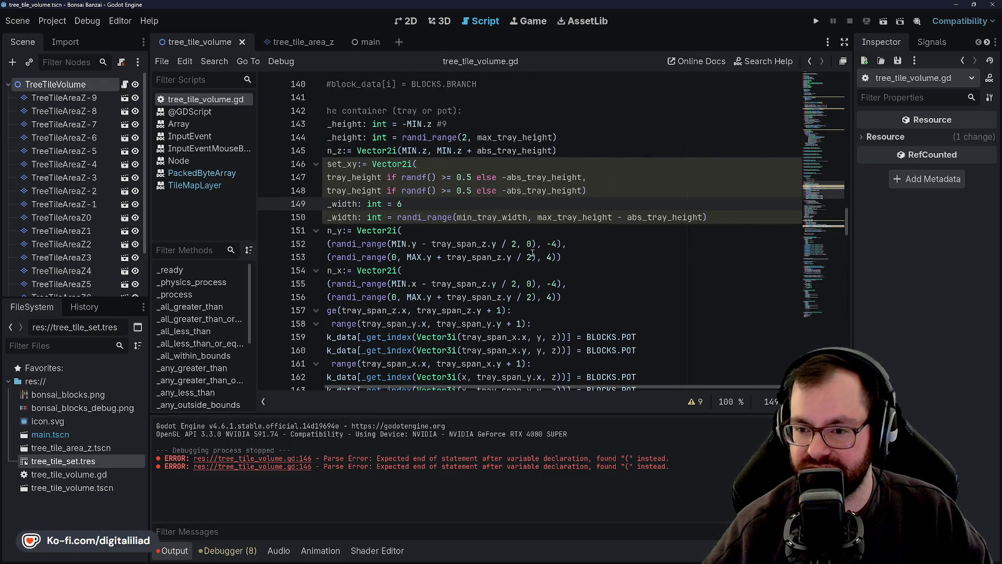
click(503, 160)
key(Down)
key(Down)
key(Down)
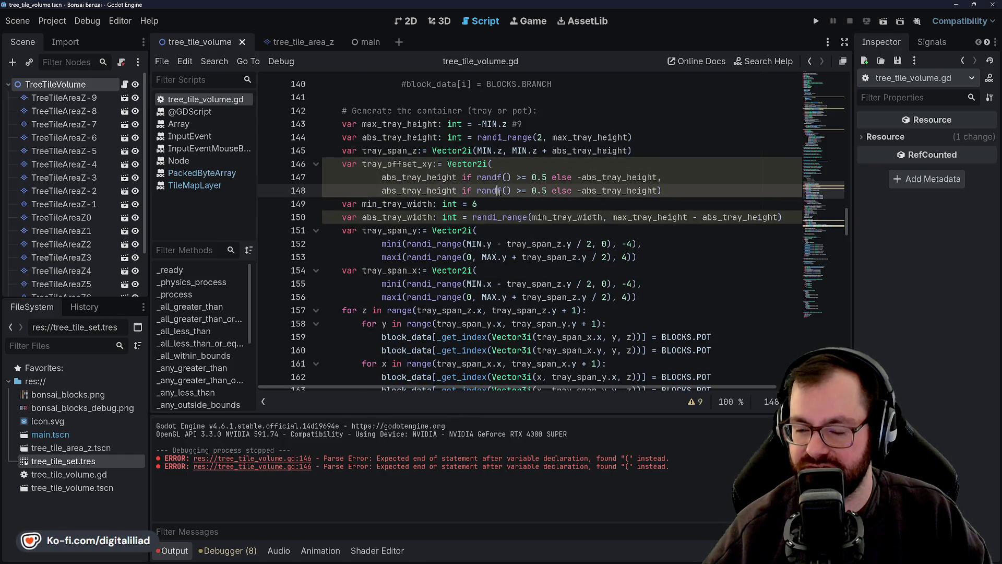
click(491, 203)
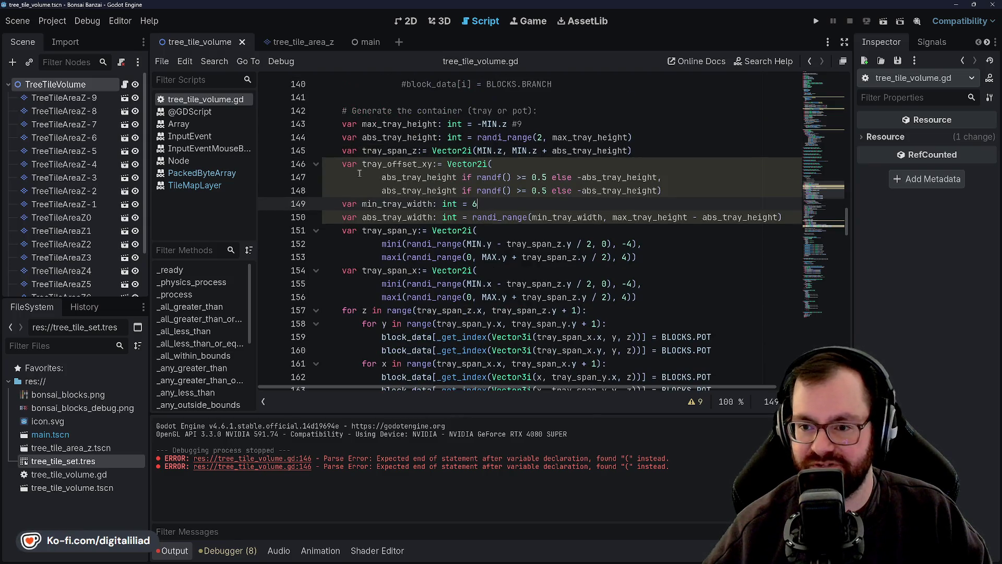
click(447, 164)
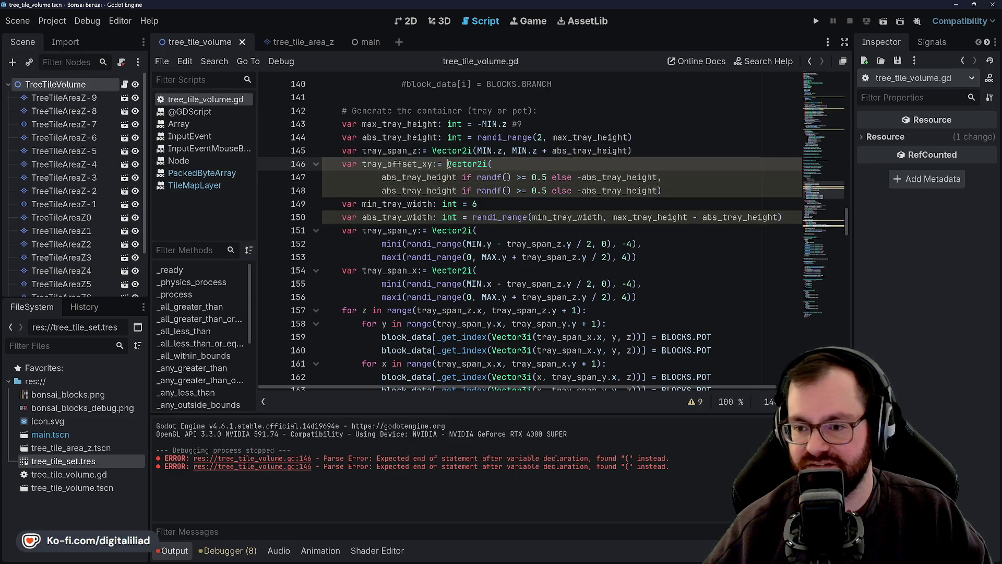
click(493, 190)
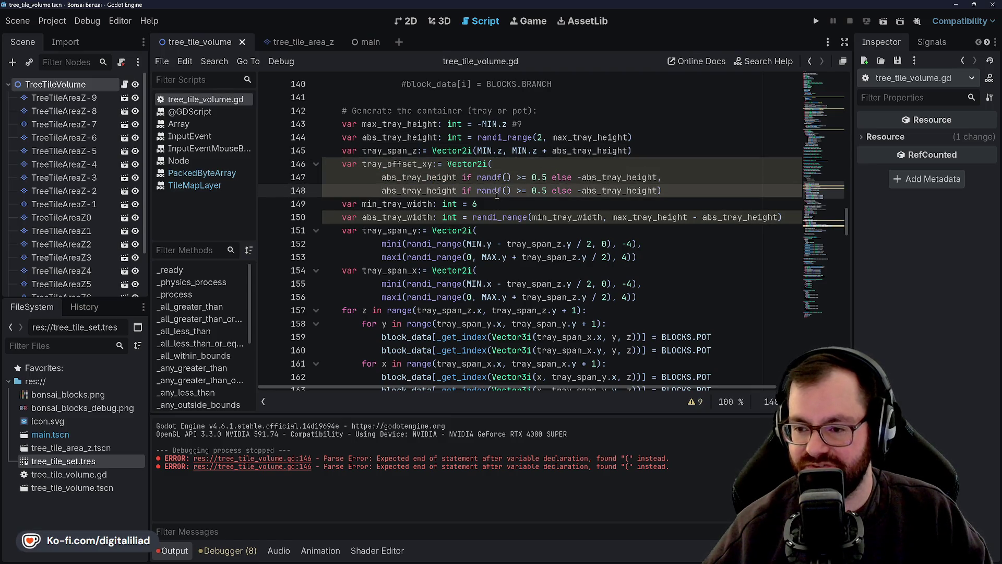
key(Up)
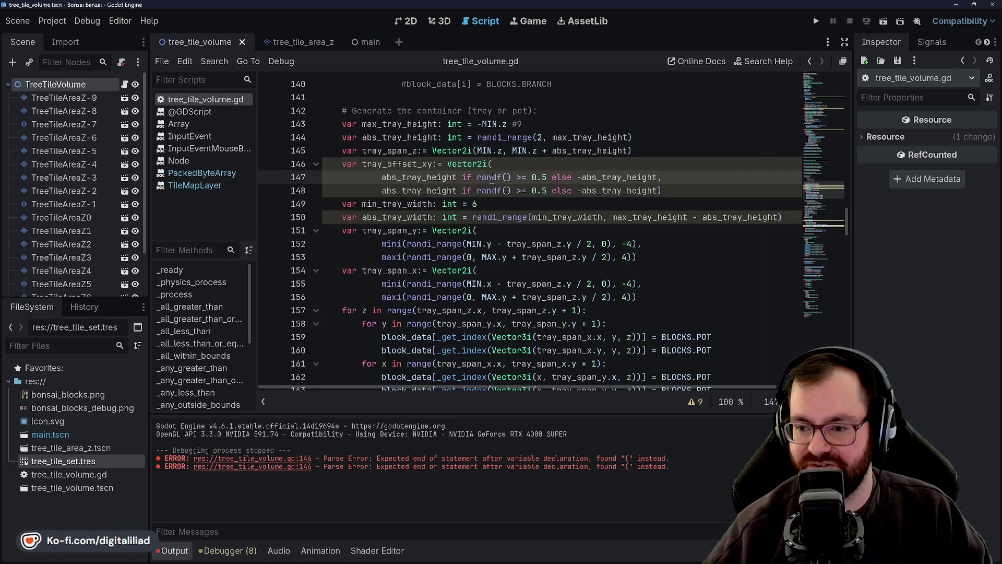
key(Down)
key(Down)
key(Down)
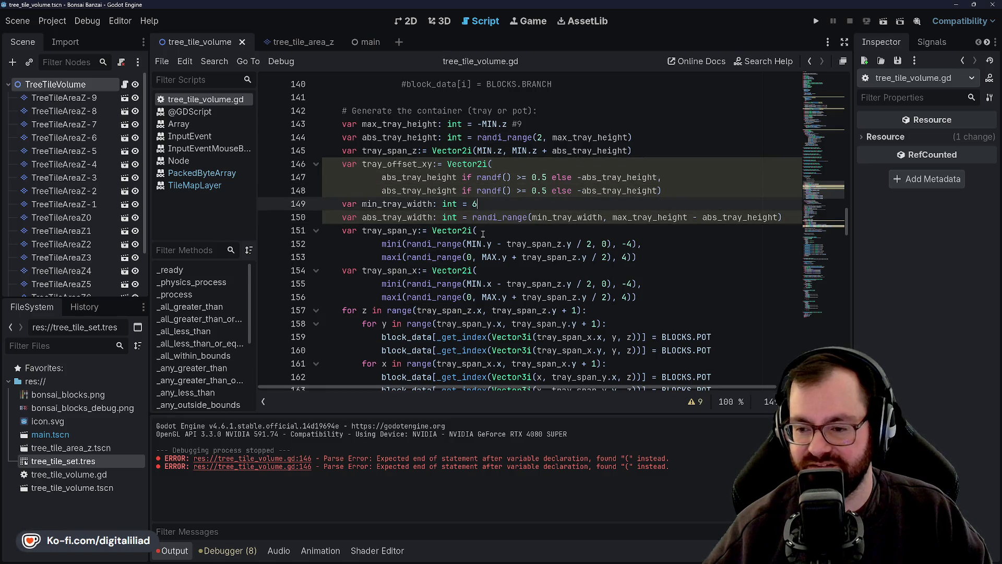
click(660, 244)
key(Down)
key(Down)
key(Down)
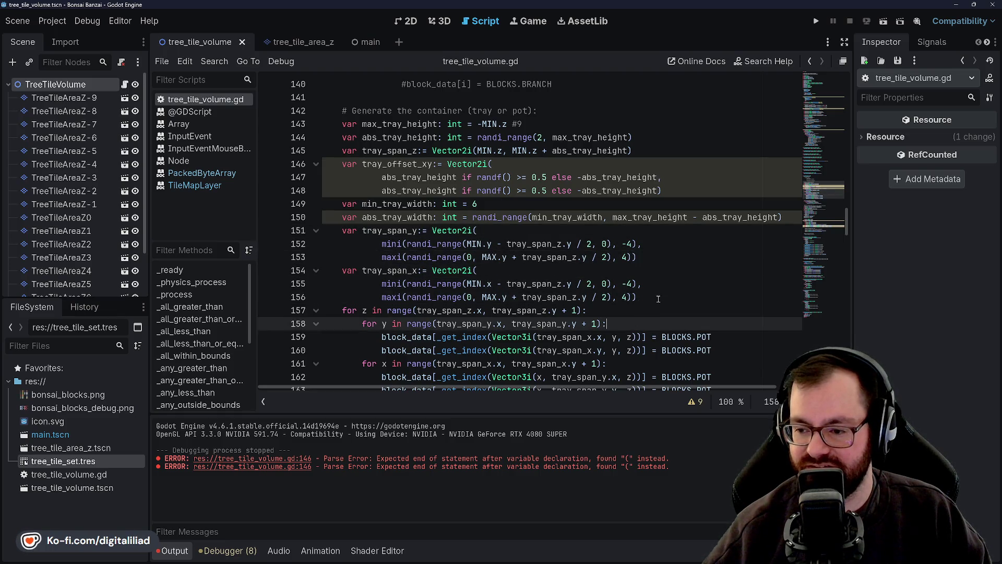
key(Up)
key(Up)
key(Up)
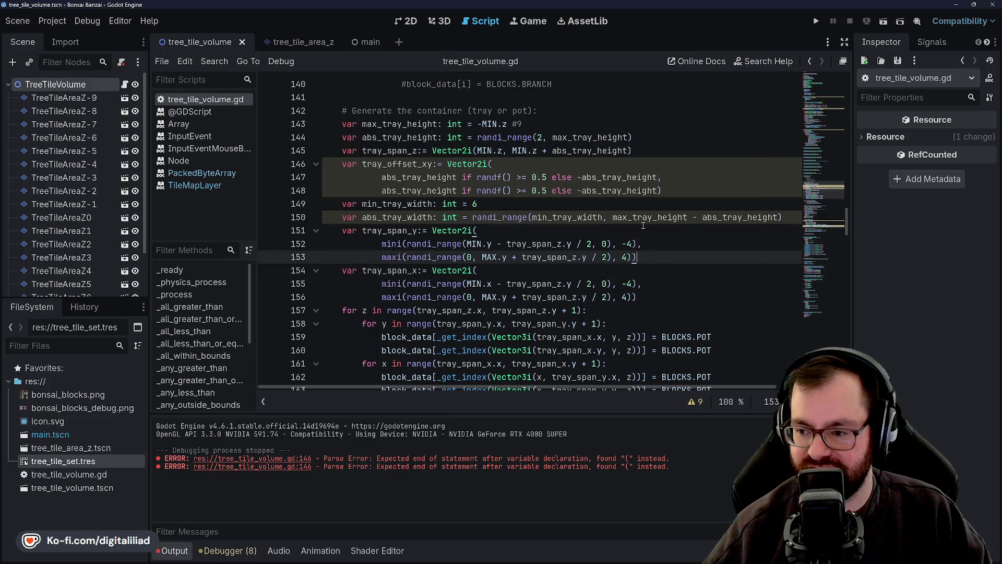
click(641, 239)
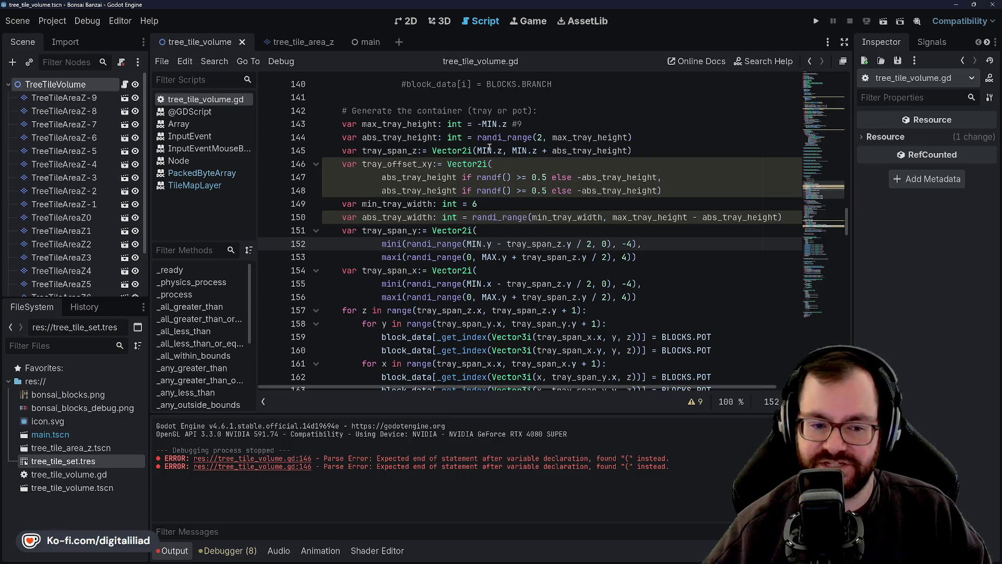
click(539, 128)
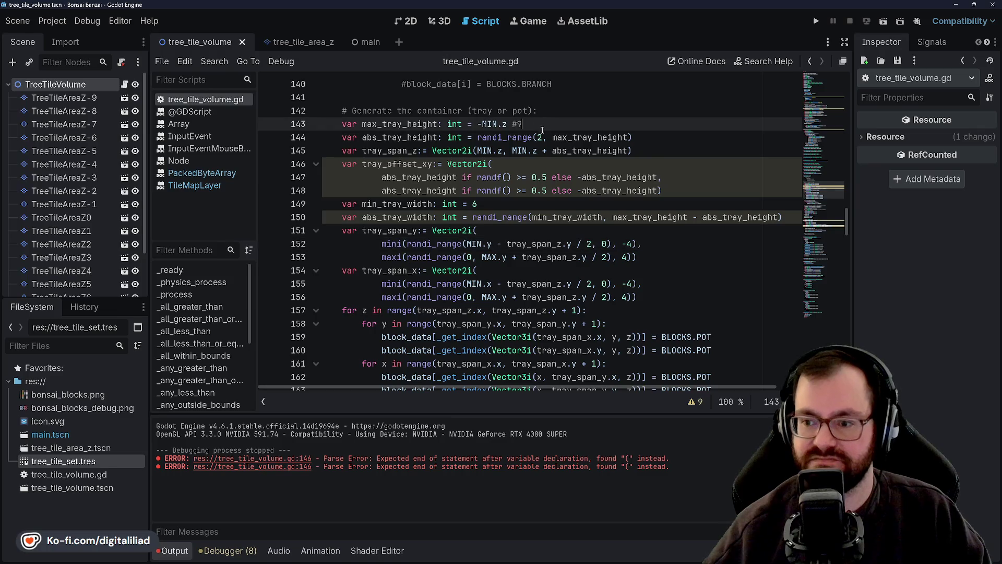
click(539, 200)
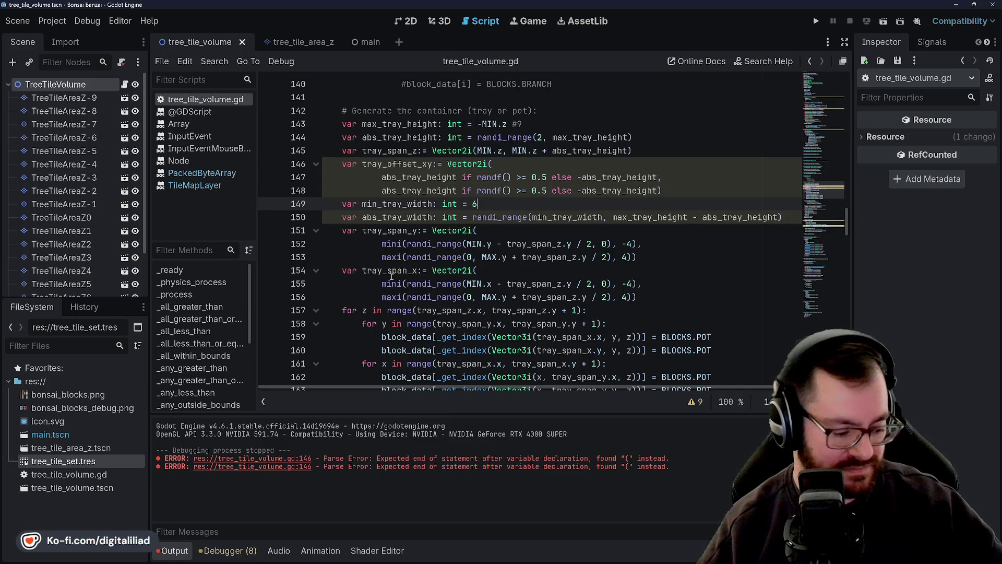
mouse_move(387, 277)
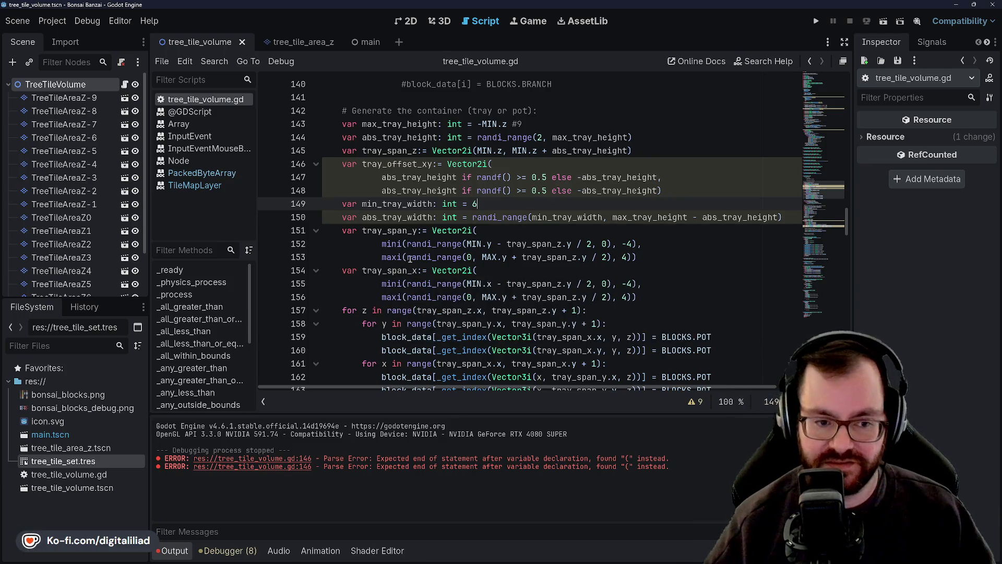
click(493, 208)
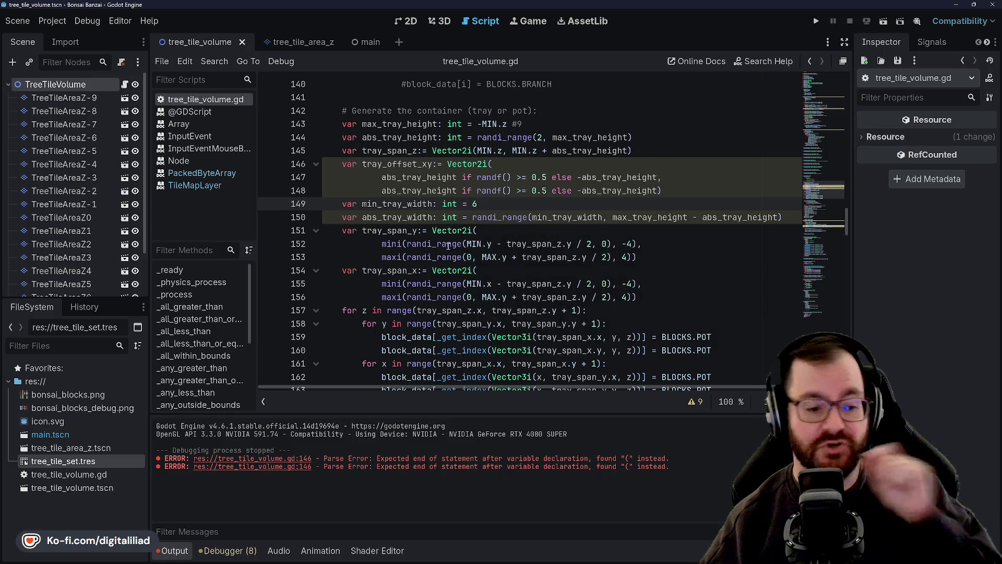
mouse_move(438, 217)
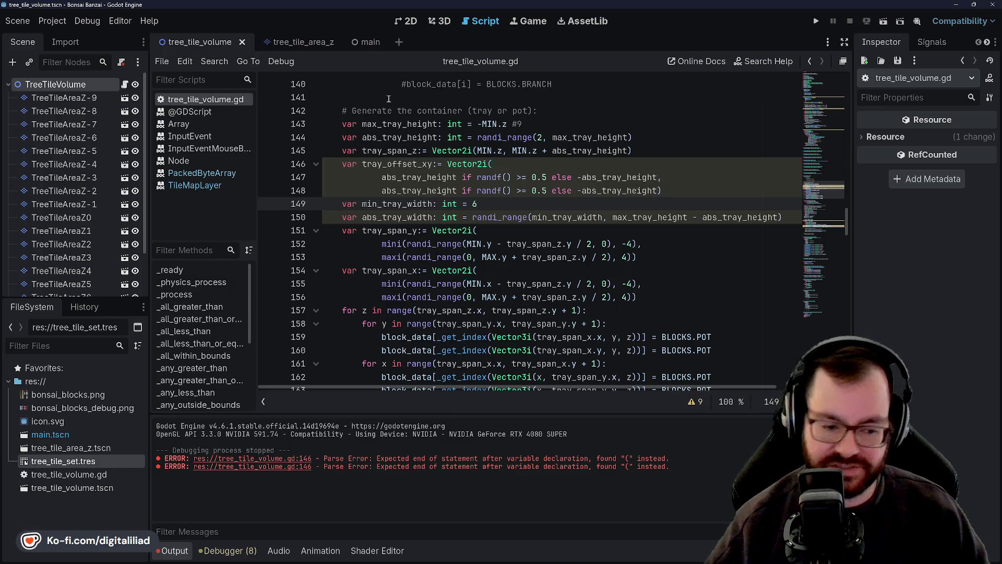
key(Down)
key(Down)
key(Up)
key(Up)
key(Down)
key(Down)
key(Up)
key(Up)
key(Down)
key(Down)
key(Up)
key(Up)
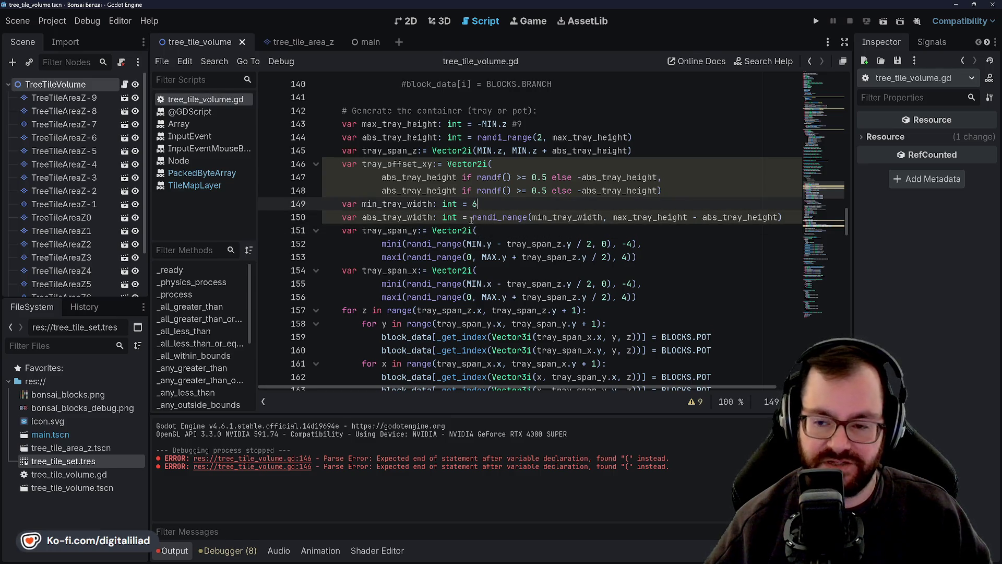
key(Down)
key(Down)
key(Up)
key(Up)
key(Down)
key(Down)
key(Up)
key(Up)
key(Down)
key(Down)
key(Up)
key(Up)
scroll(430, 124, up, 1)
scroll(429, 124, down, 1)
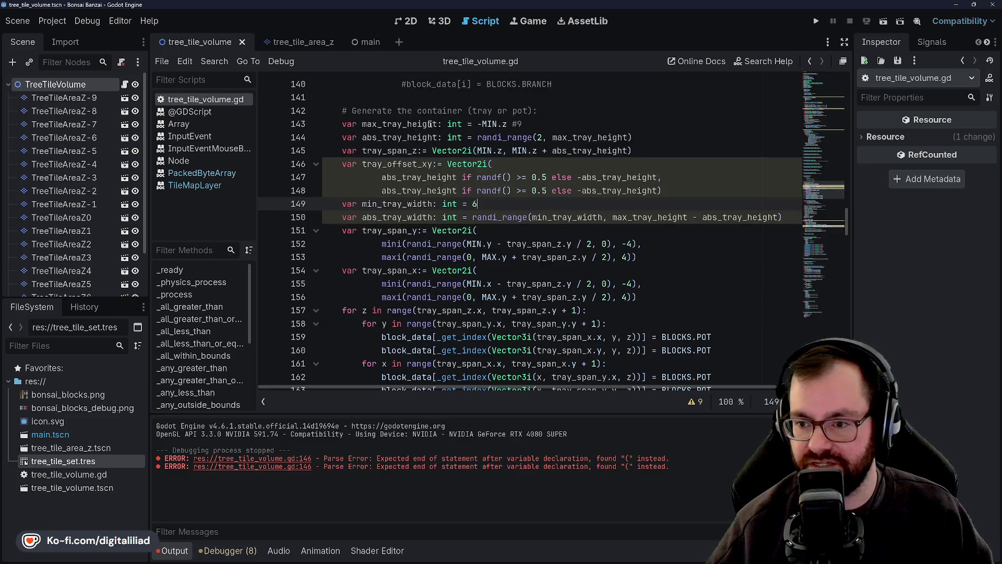
click(502, 163)
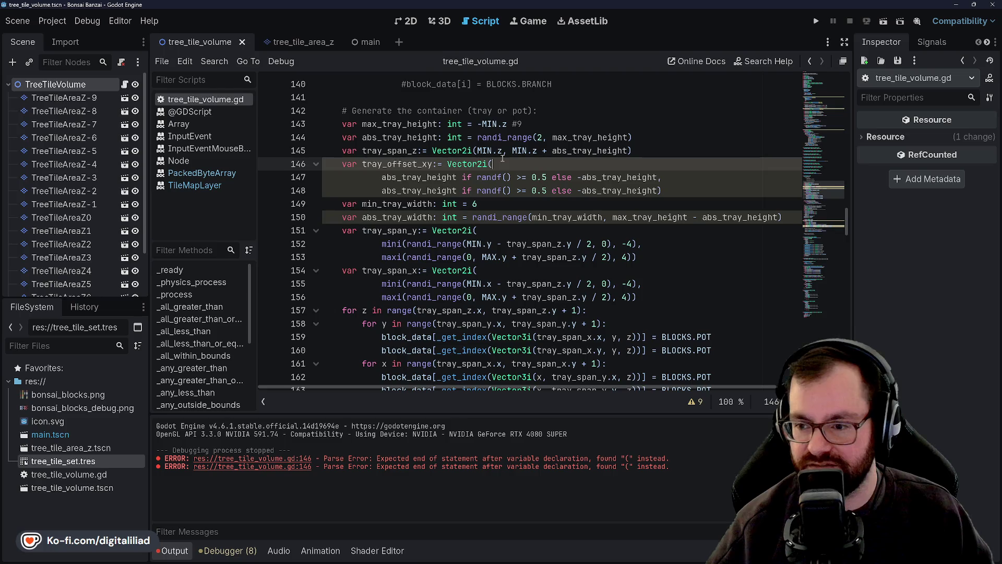
click(672, 193)
click(572, 209)
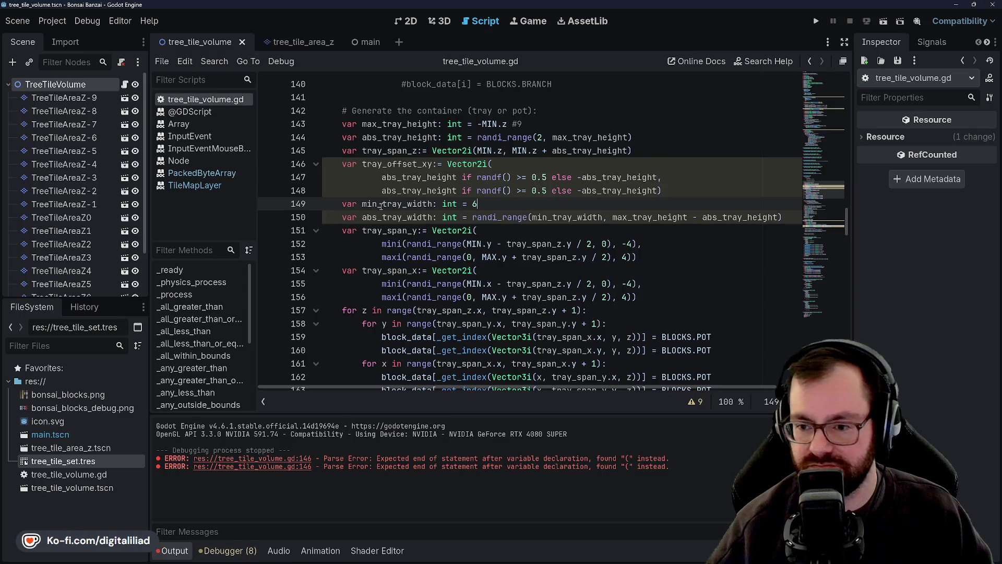
click(398, 193)
click(398, 178)
key(Down)
key(ctrl+d)
click(409, 176)
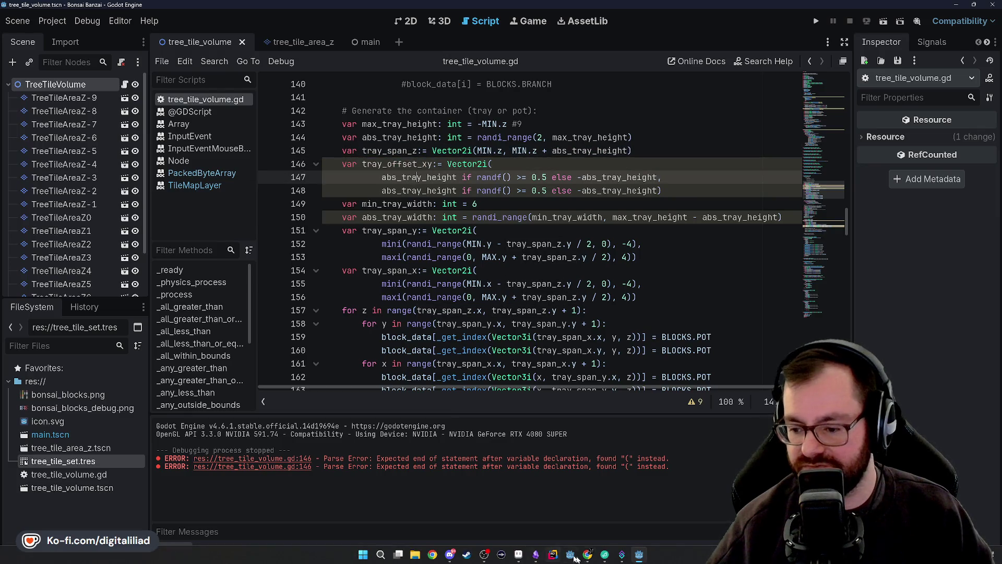
mouse_move(587, 554)
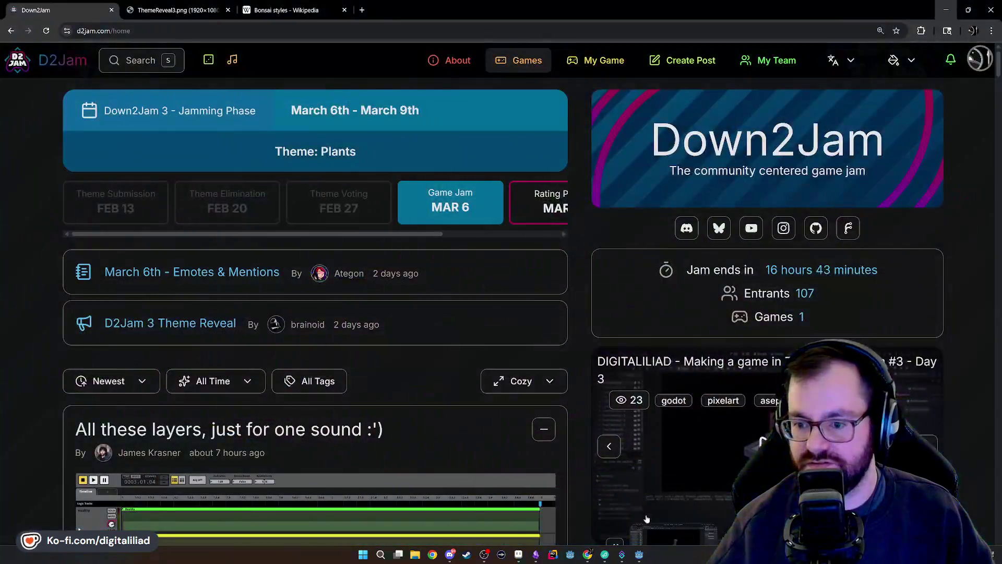
click(649, 517)
triple_click(774, 269)
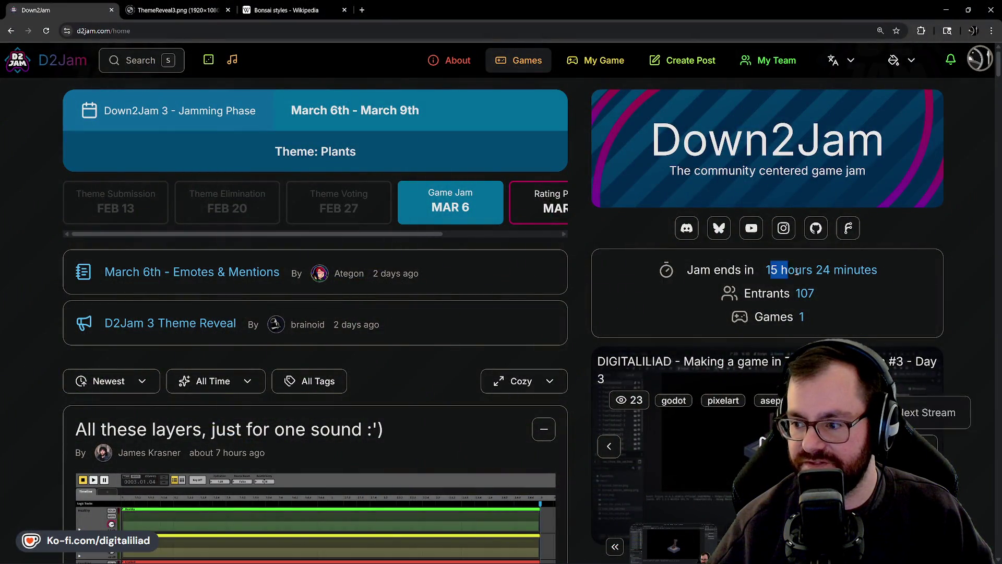
click(829, 270)
drag(767, 269, 879, 271)
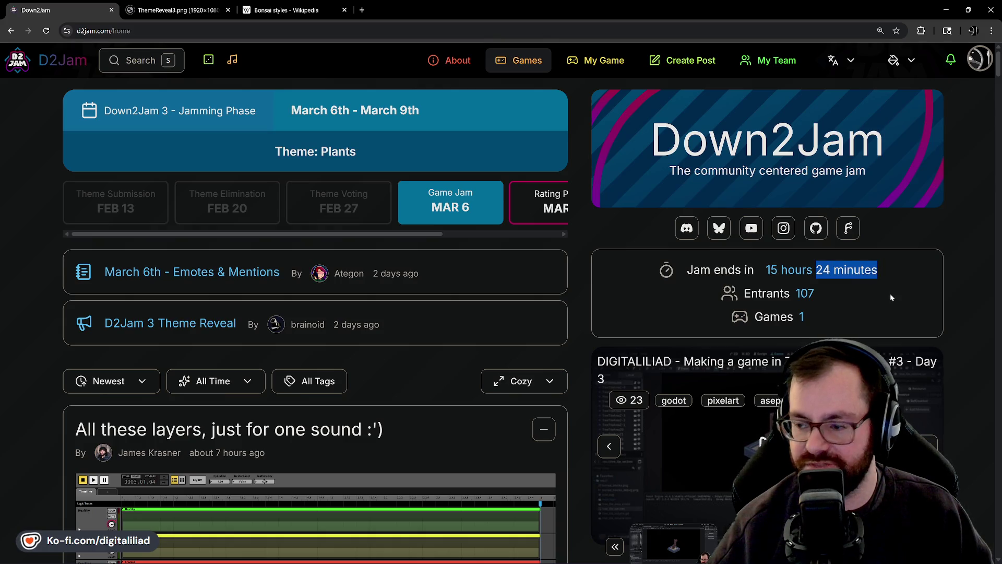
click(785, 271)
drag(766, 270, 814, 270)
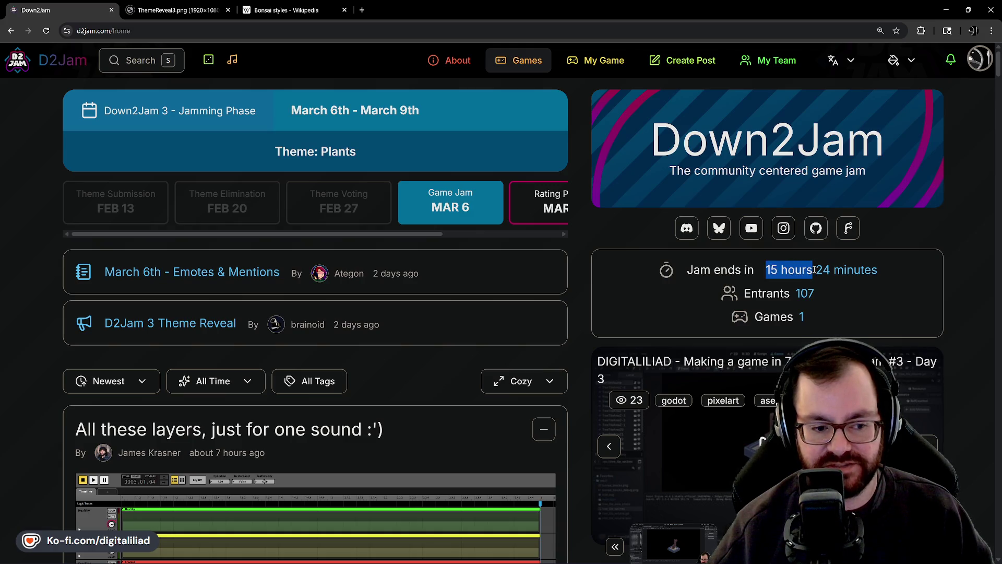
click(874, 280)
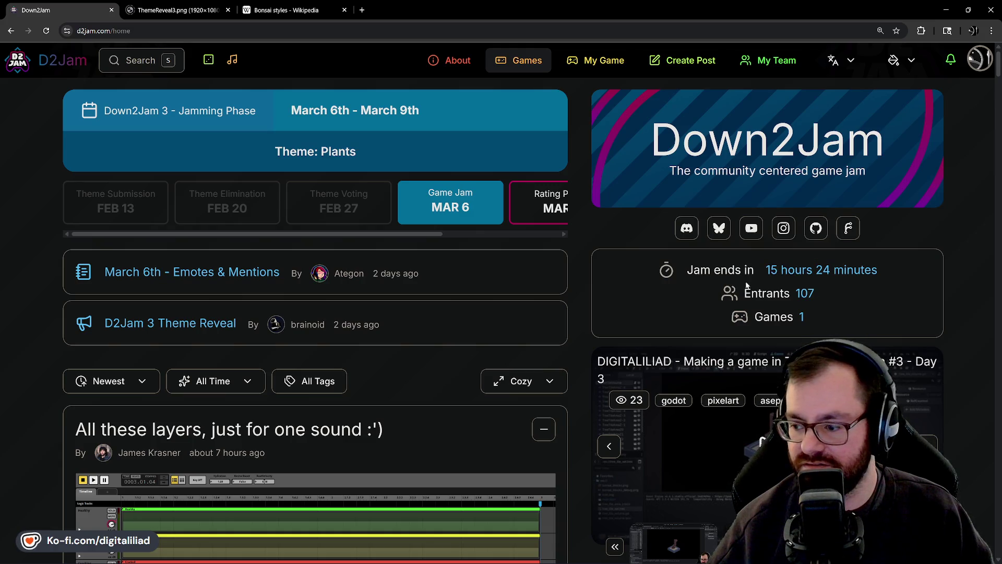
click(46, 31)
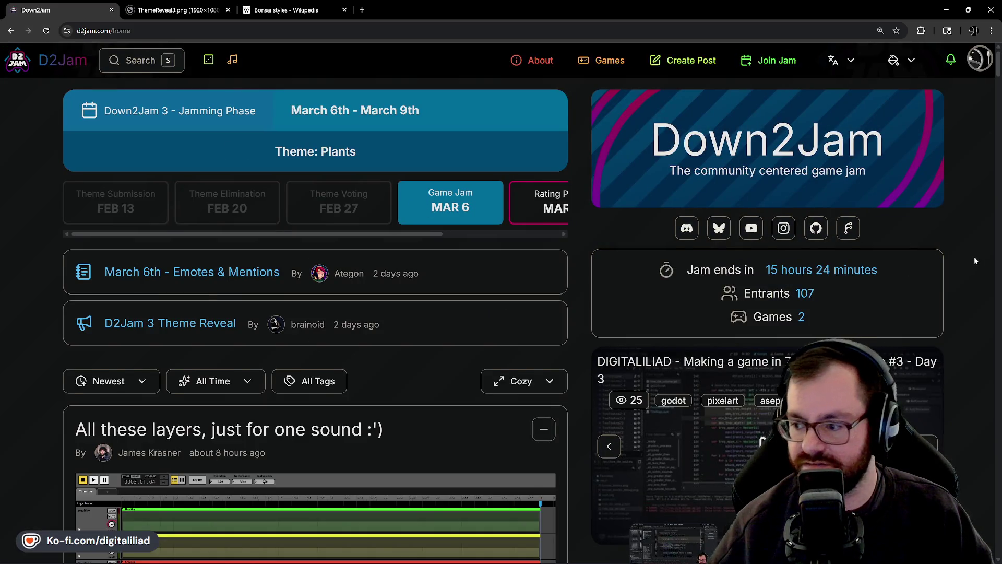
scroll(975, 254, down, 2)
scroll(978, 253, down, 1)
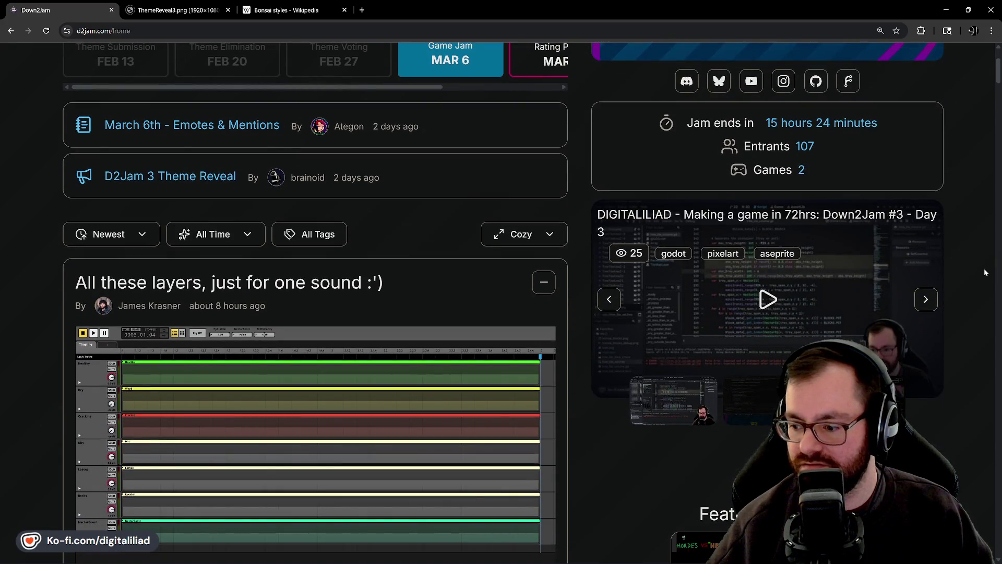
scroll(983, 271, down, 3)
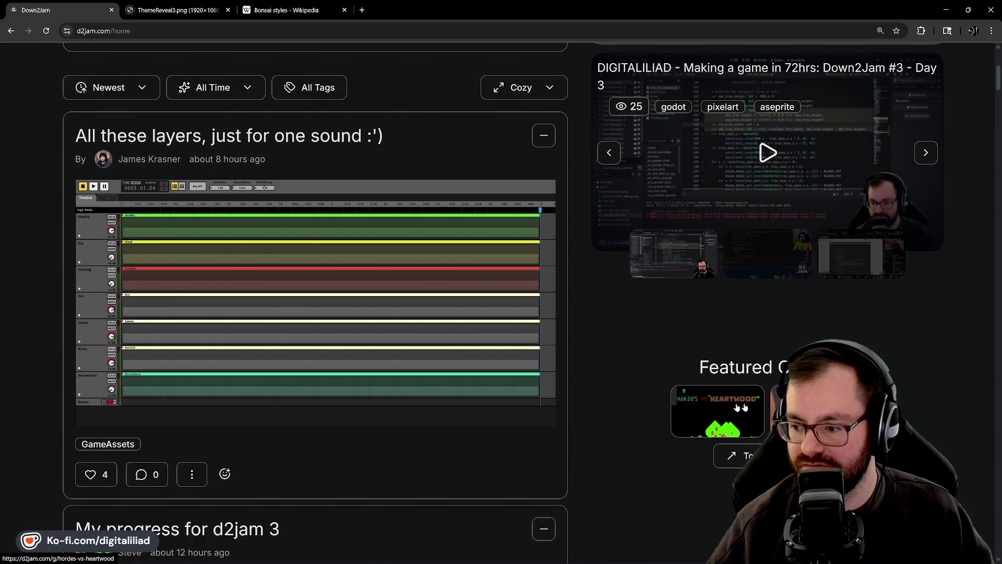
scroll(982, 348, up, 6)
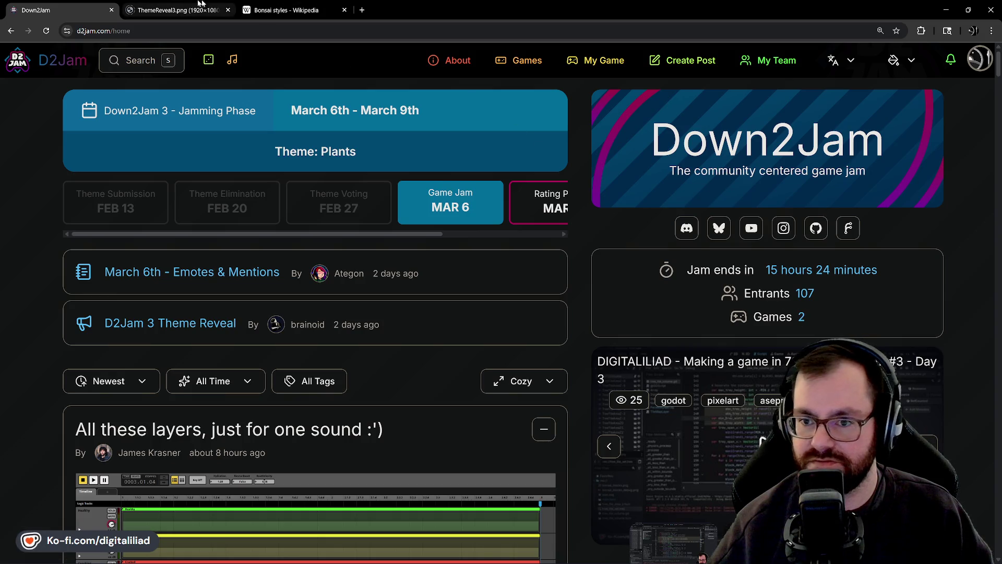
click(945, 9)
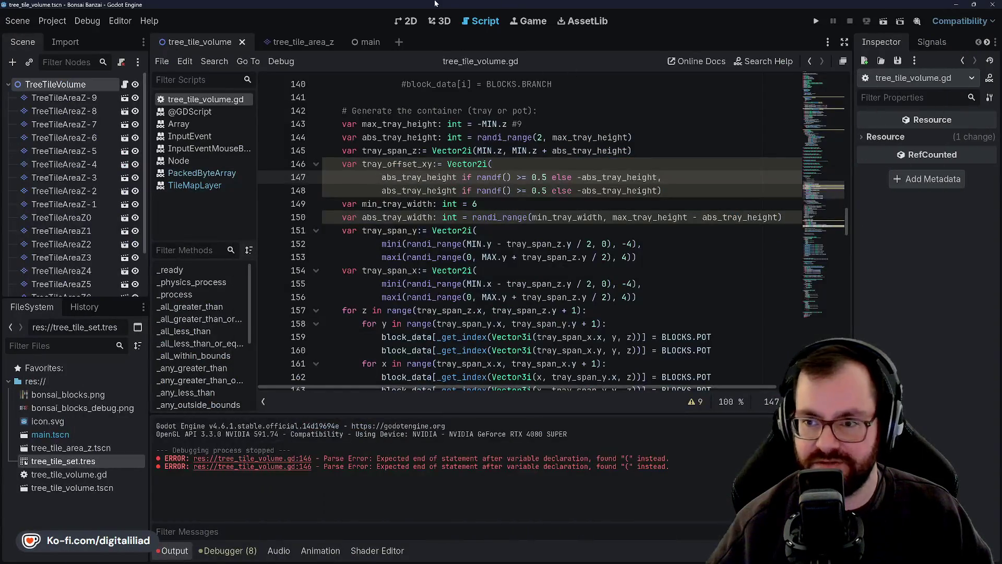
- Step the cursor through lines 148–152 of the tray code, ending on line 149
click(470, 271)
key(Up)
key(Up)
key(Up)
key(Up)
key(Up)
key(Down)
key(Down)
key(Down)
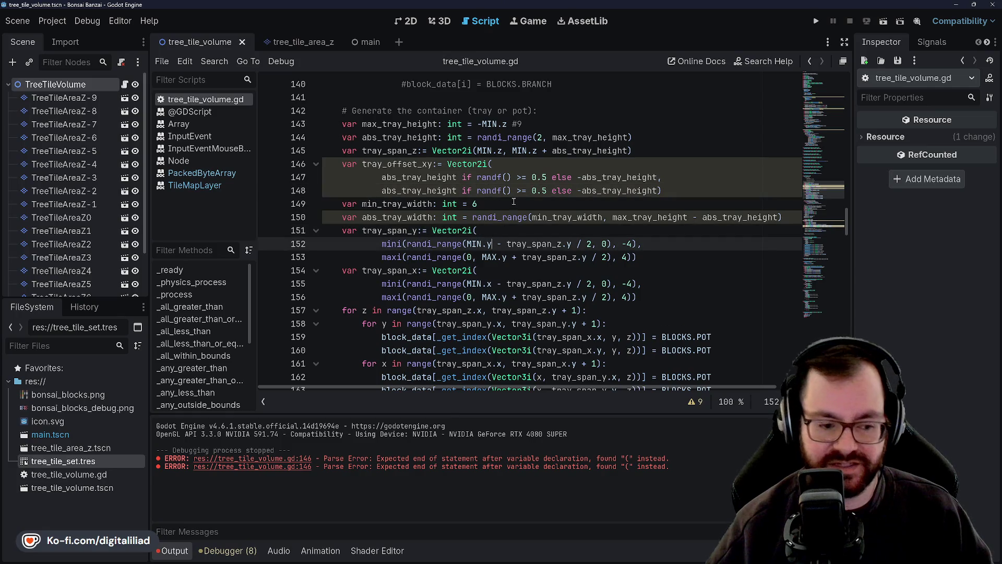
key(Up)
key(Up)
key(Up)
key(Down)
key(Up)
key(Up)
key(Down)
key(Down)
key(Down)
key(Down)
key(Up)
key(Up)
key(Down)
key(Up)
key(Up)
- Move to the end of line 148 and check the full line width
key(Down)
key(Up)
key(Up)
key(Up)
click(689, 191)
key(Down)
scroll(680, 236, right, 1)
scroll(680, 237, left, 1)
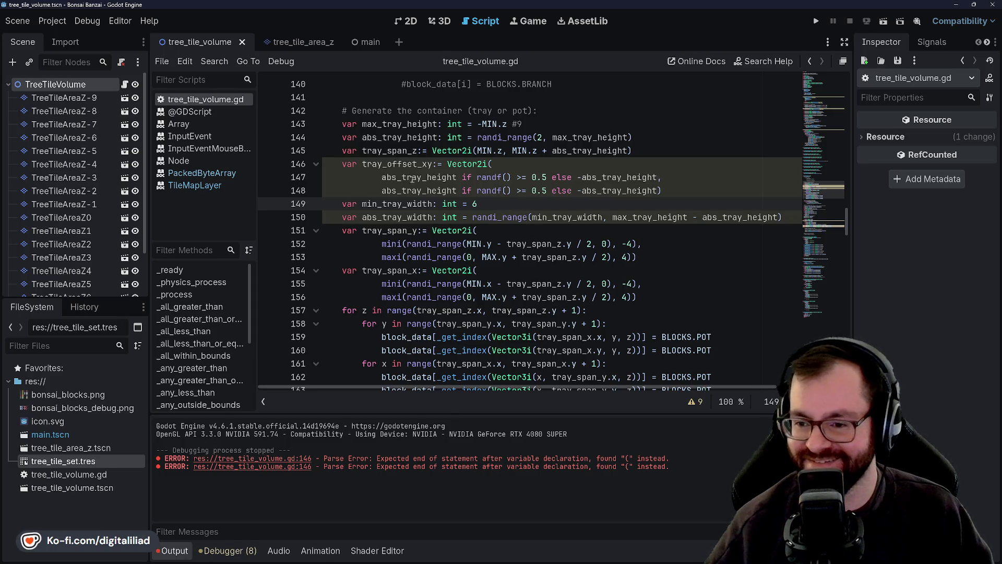
- Select the tray_offset_xy declaration through line 147, then deselect it
double_click(390, 204)
double_click(417, 177)
drag(418, 177, 366, 164)
click(422, 190)
click(420, 204)
click(407, 191)
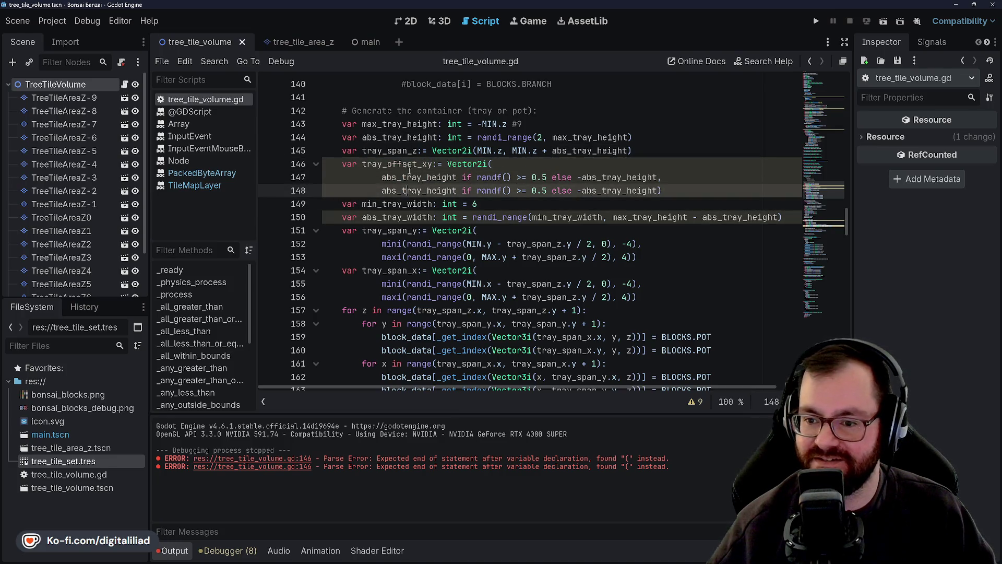
click(407, 164)
- Highlight uses of max_tray_height on line 143 and abs_tray_height on line 144
click(392, 123)
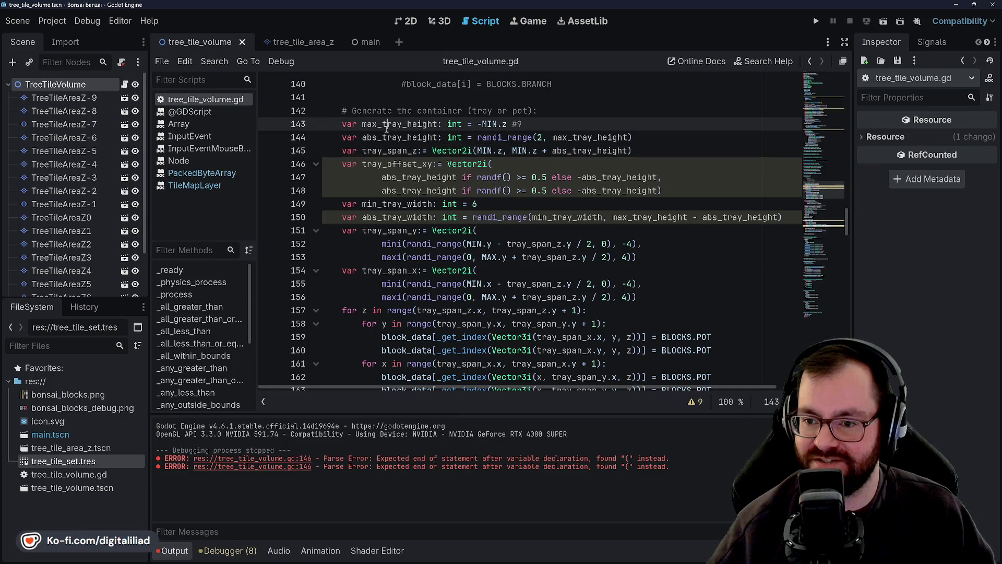
double_click(392, 124)
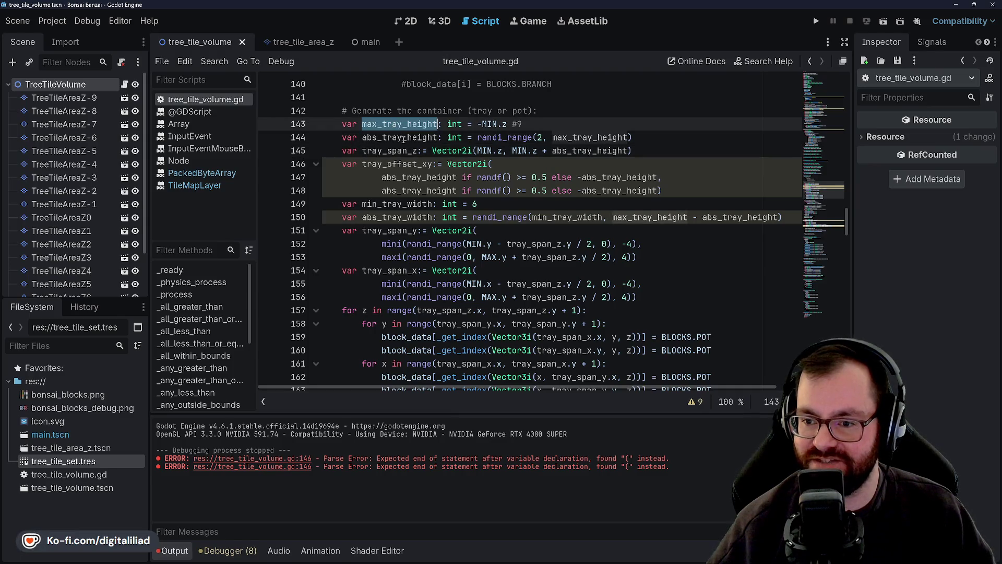
click(481, 124)
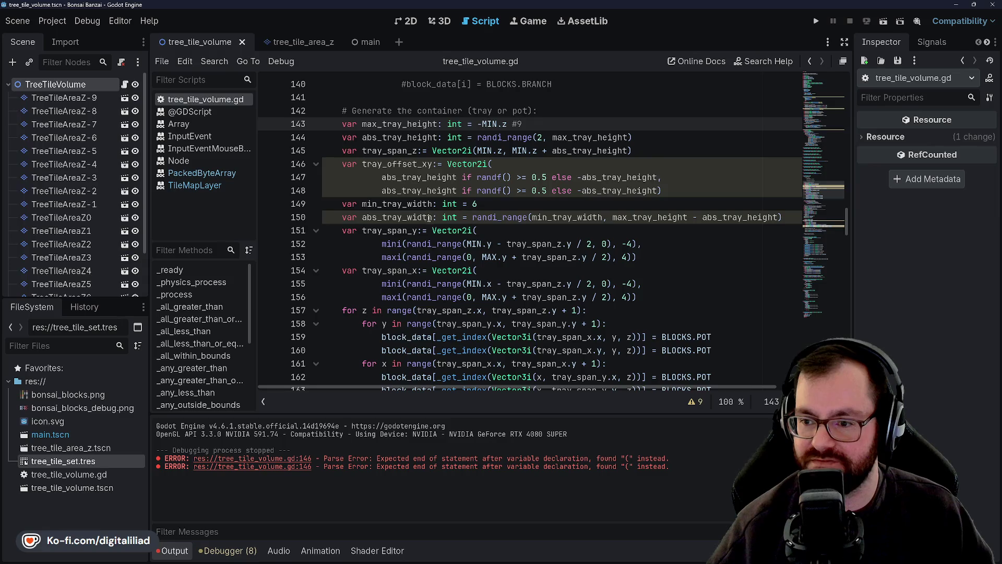
double_click(384, 124)
double_click(394, 137)
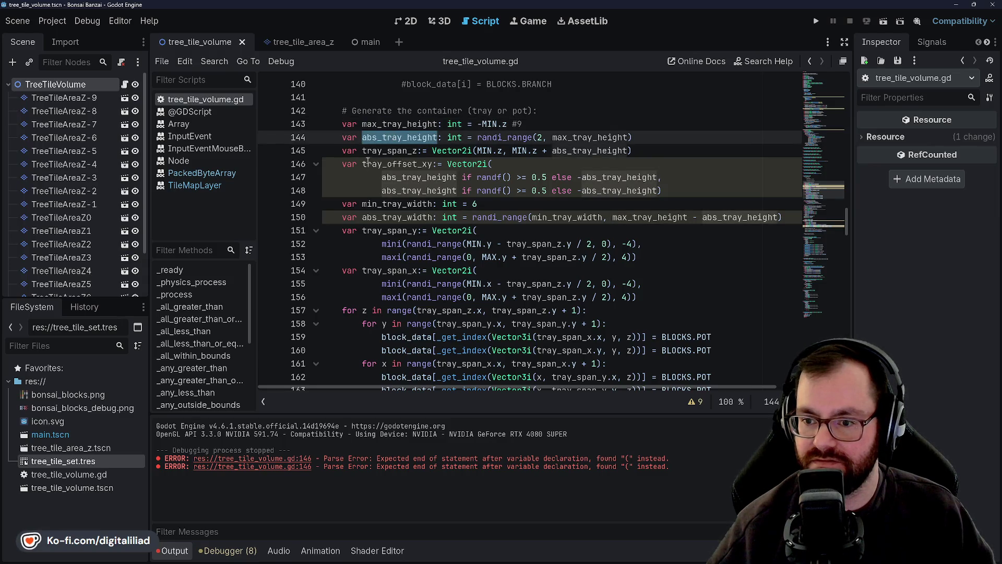
double_click(406, 123)
double_click(396, 137)
click(384, 137)
- Select MIN on line 143, then highlight all uses of abs_tray_height
double_click(493, 124)
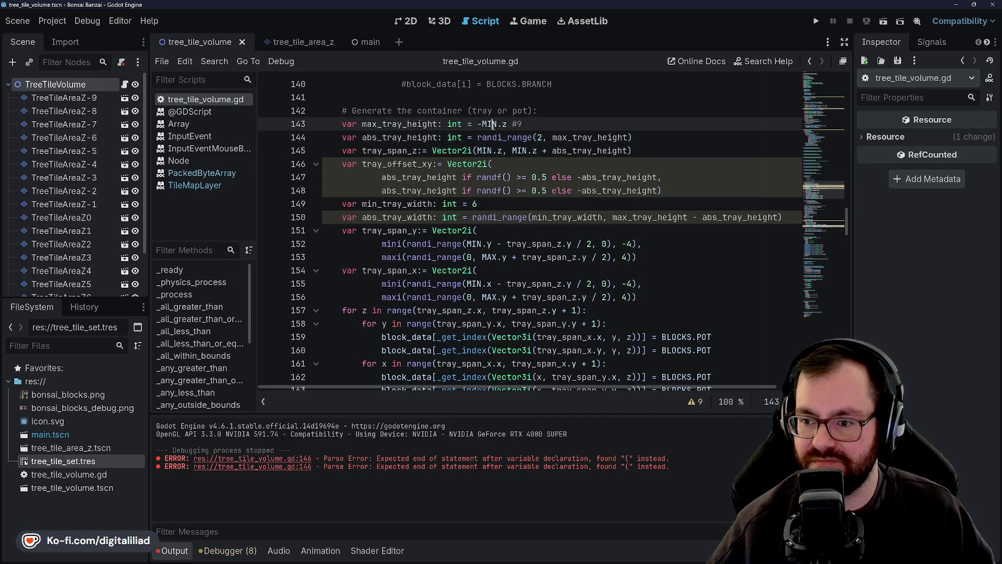
click(510, 123)
double_click(388, 138)
click(388, 137)
double_click(388, 138)
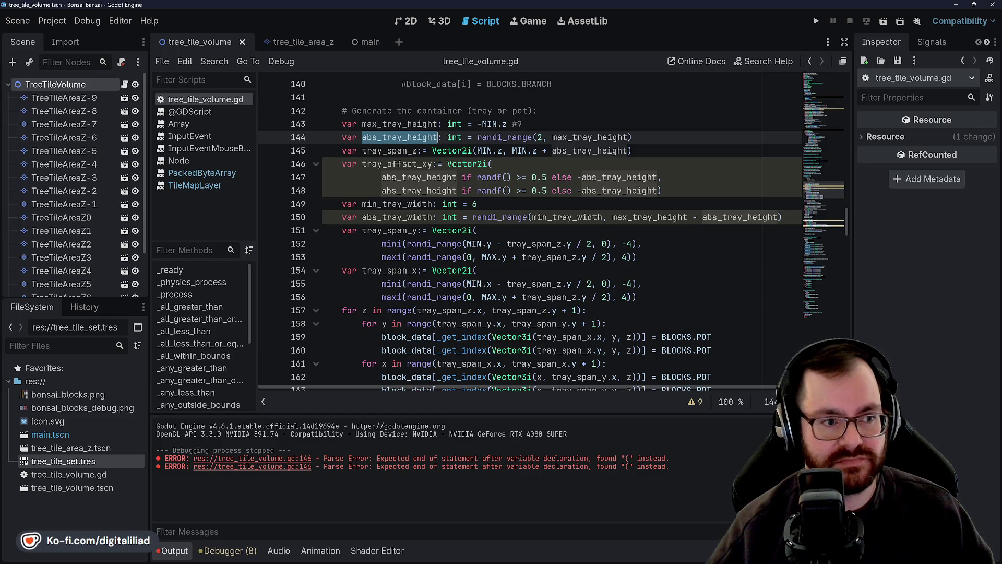
click(498, 227)
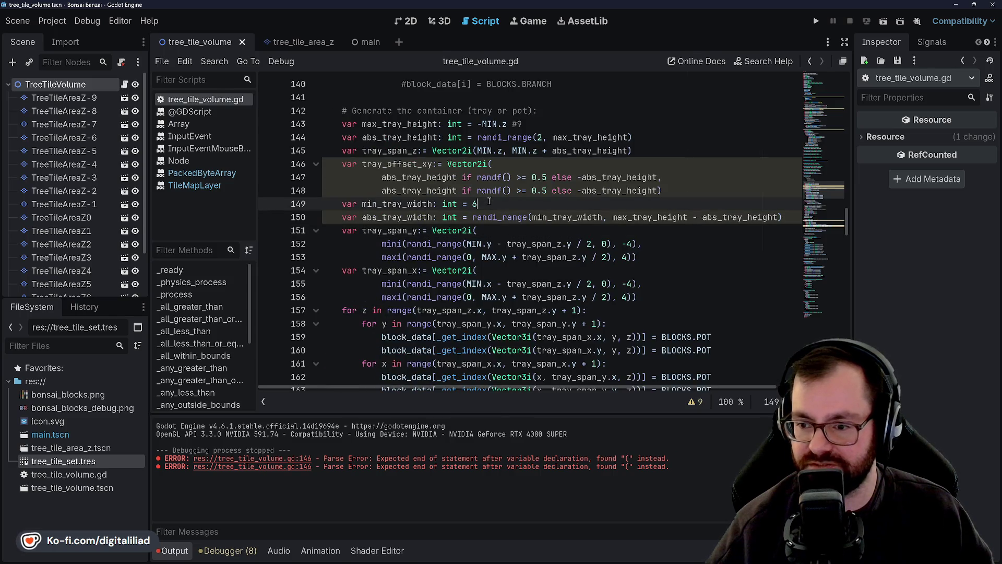
double_click(383, 203)
double_click(412, 190)
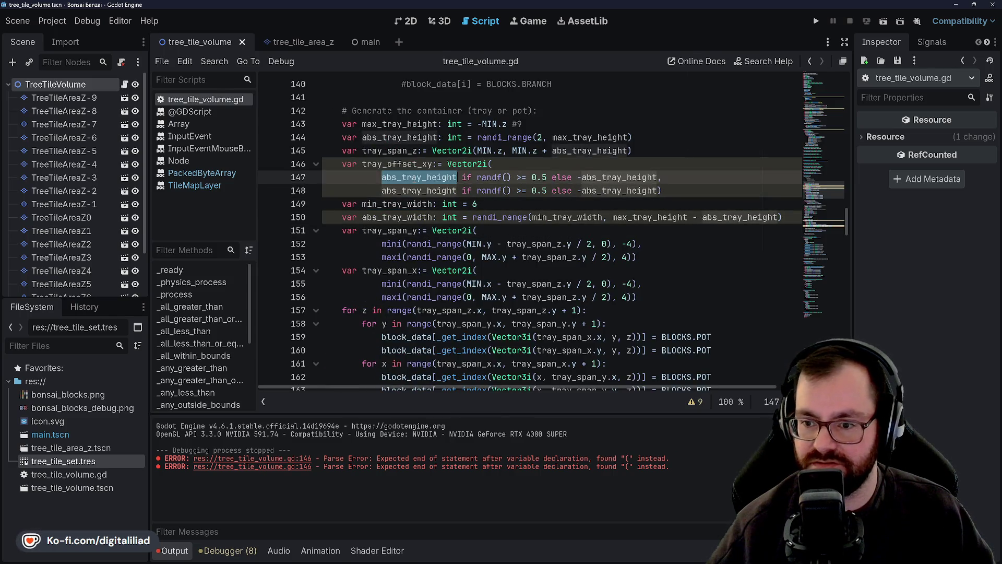
click(423, 191)
key(Down)
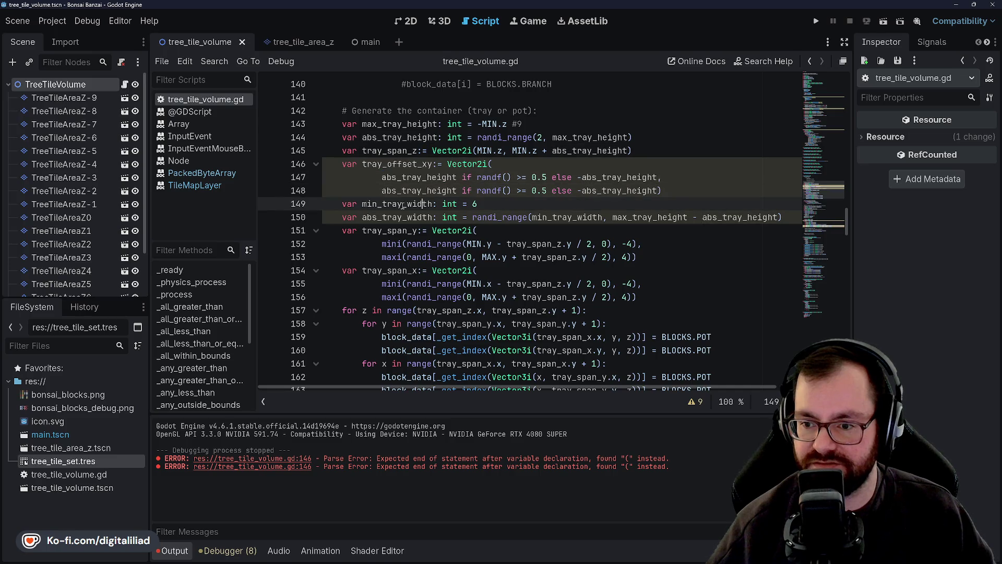
click(389, 203)
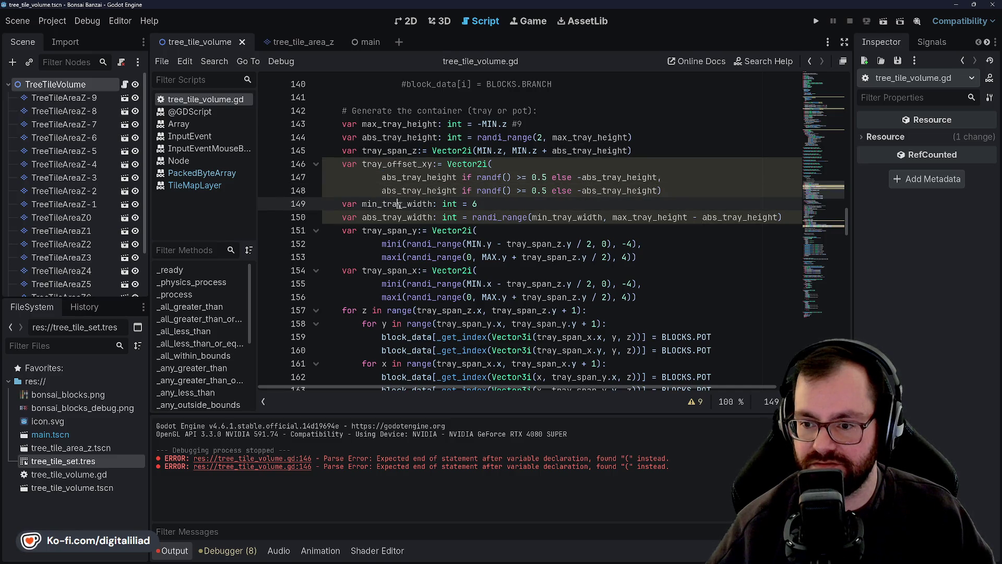
click(418, 191)
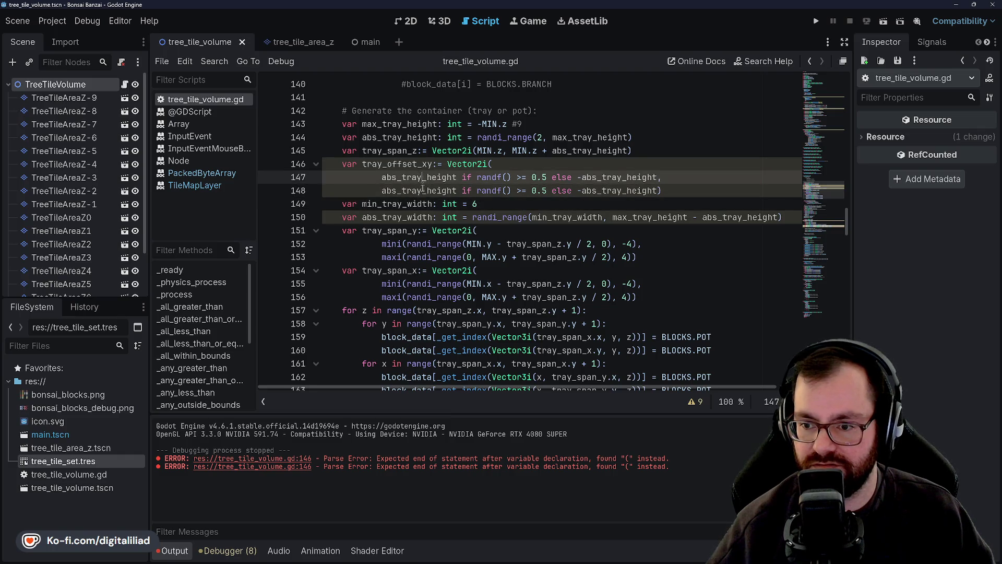
click(407, 204)
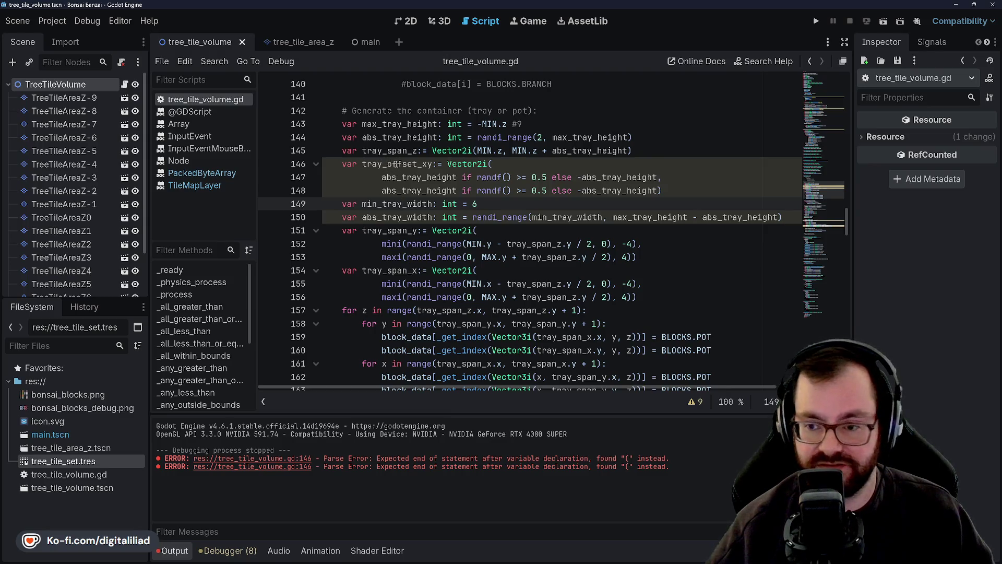
click(492, 234)
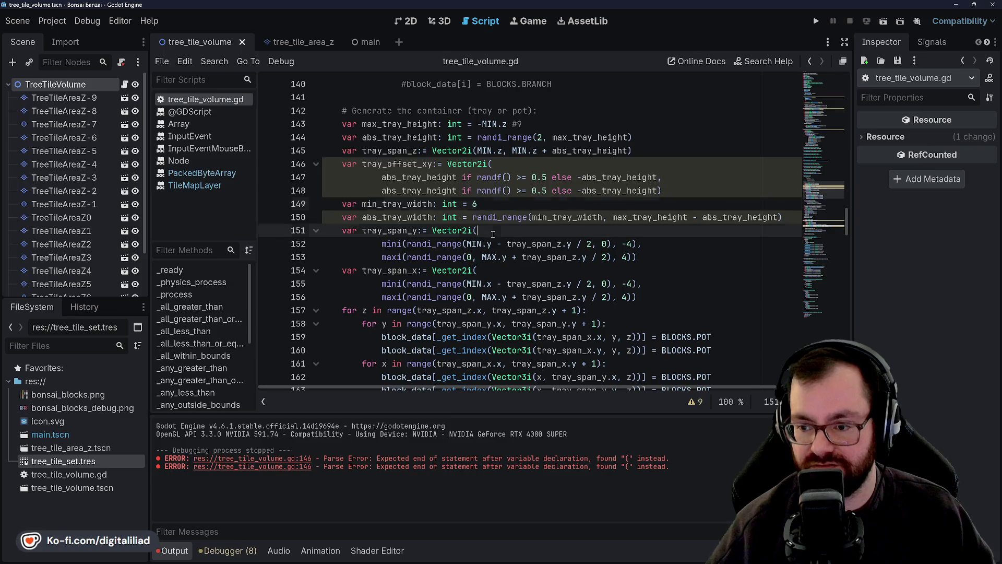
click(494, 203)
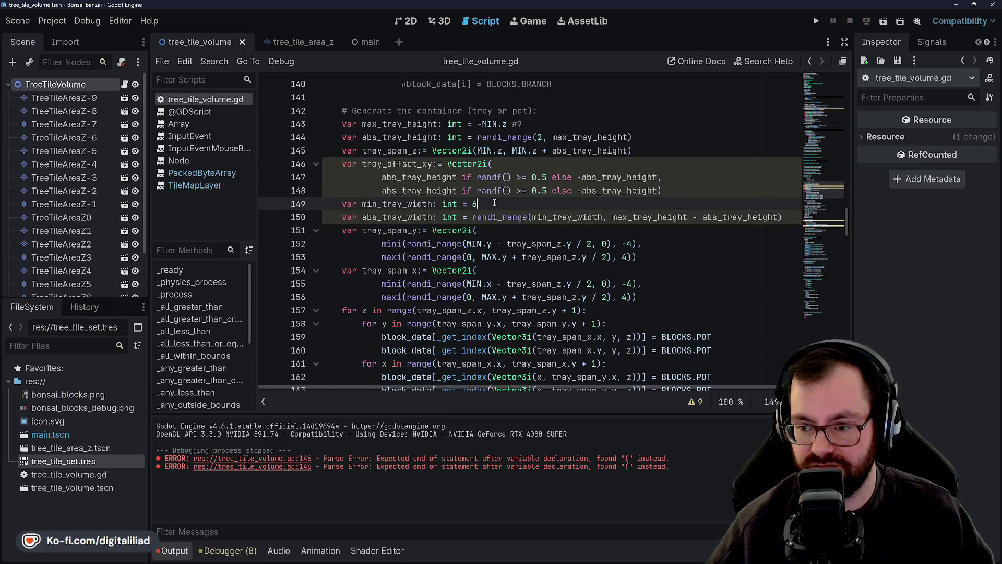
click(492, 178)
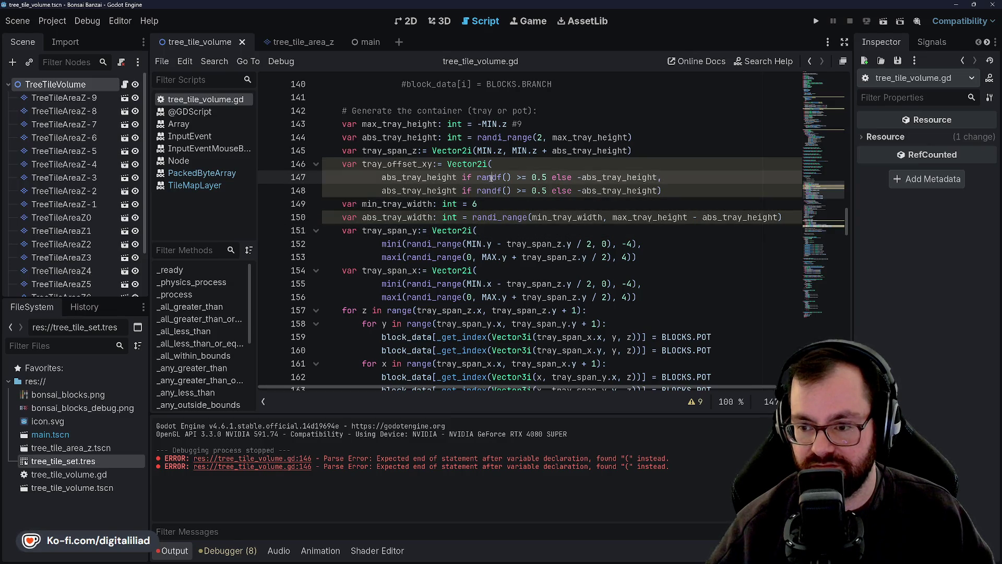
click(486, 190)
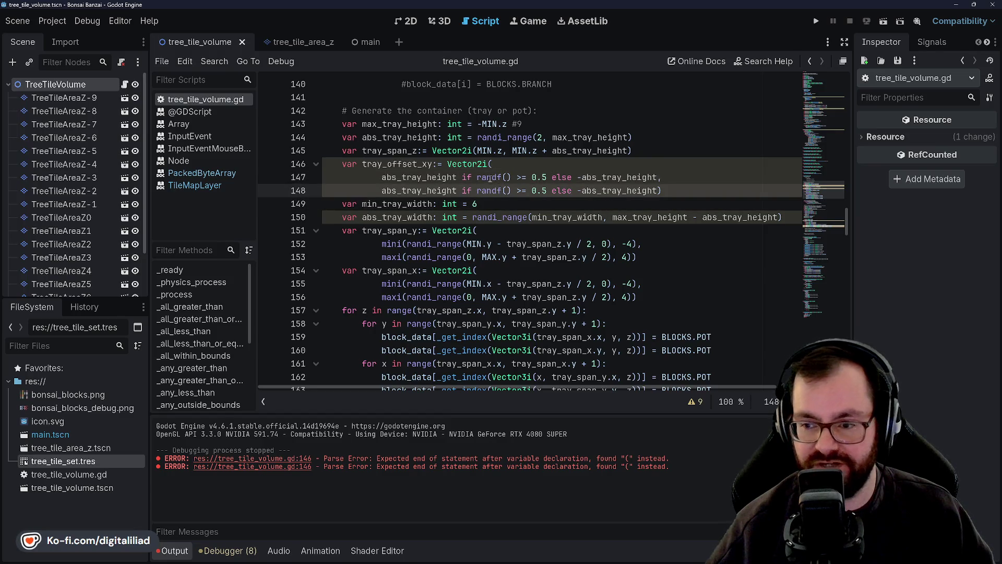
click(492, 198)
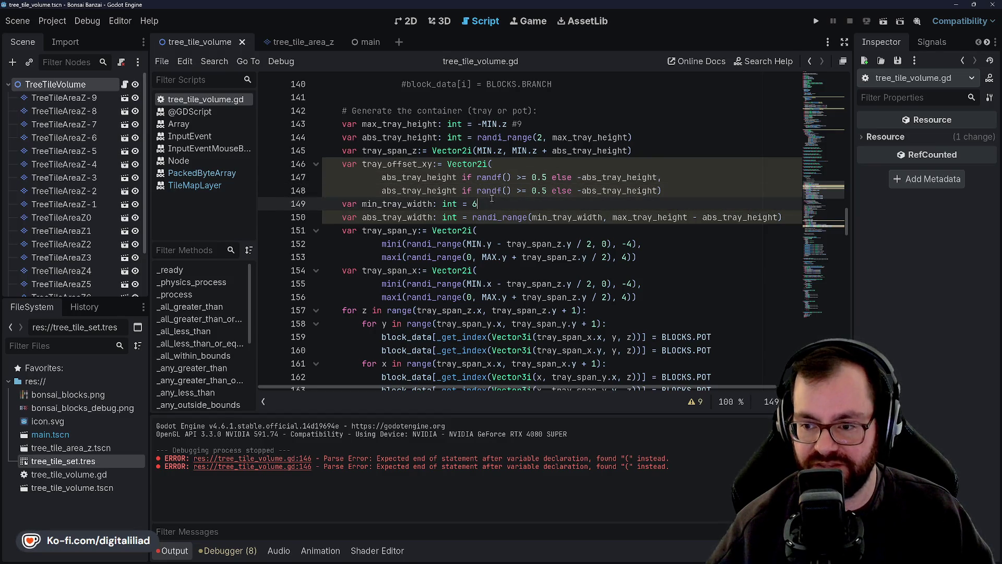
key(Down)
key(Down)
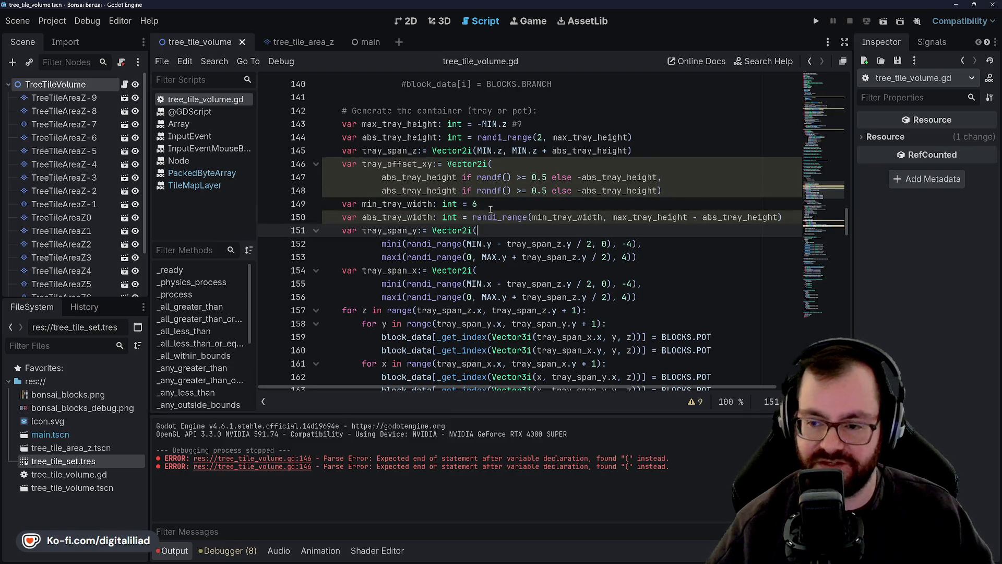
double_click(500, 177)
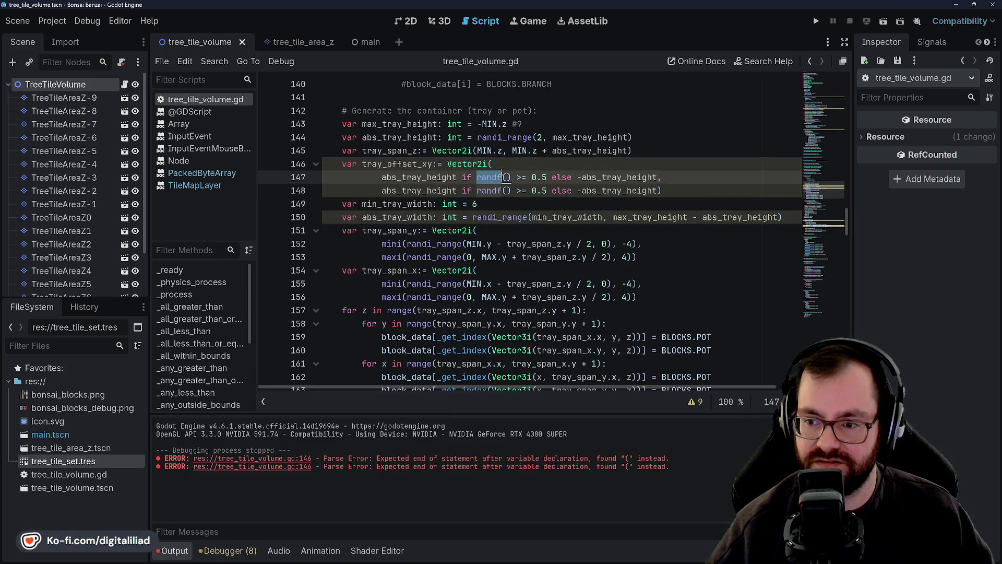
click(483, 201)
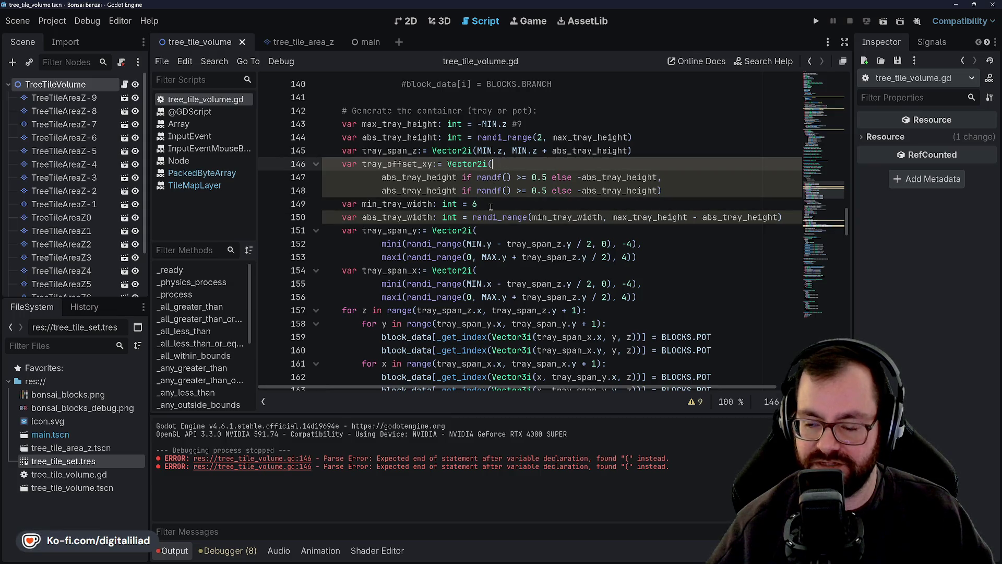
click(493, 177)
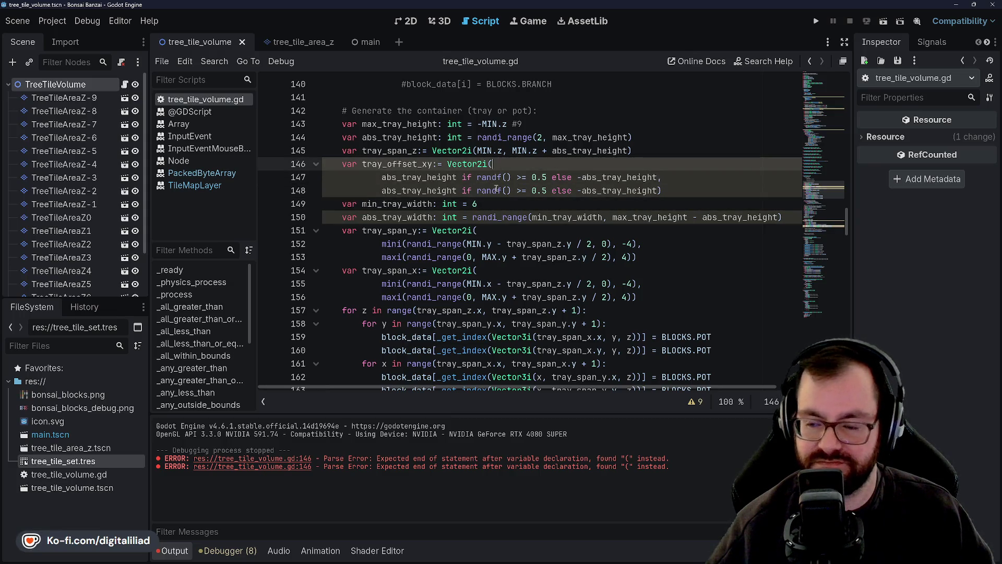
click(490, 189)
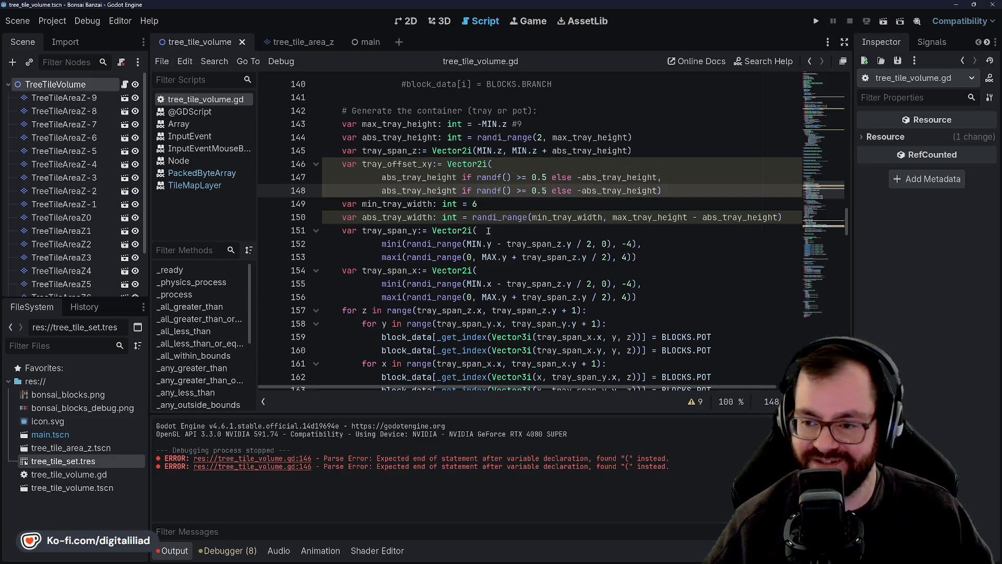
click(502, 190)
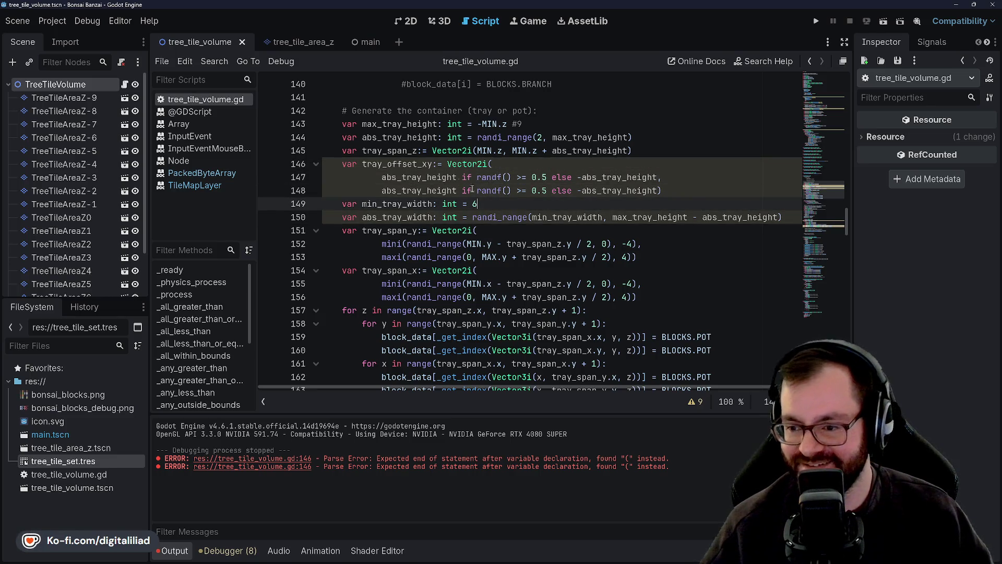
double_click(398, 164)
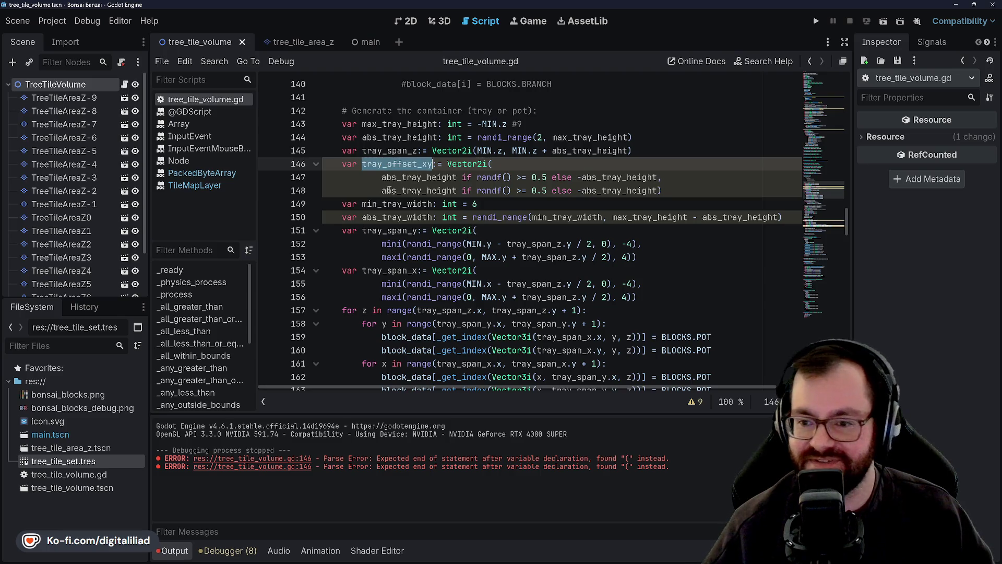
double_click(399, 180)
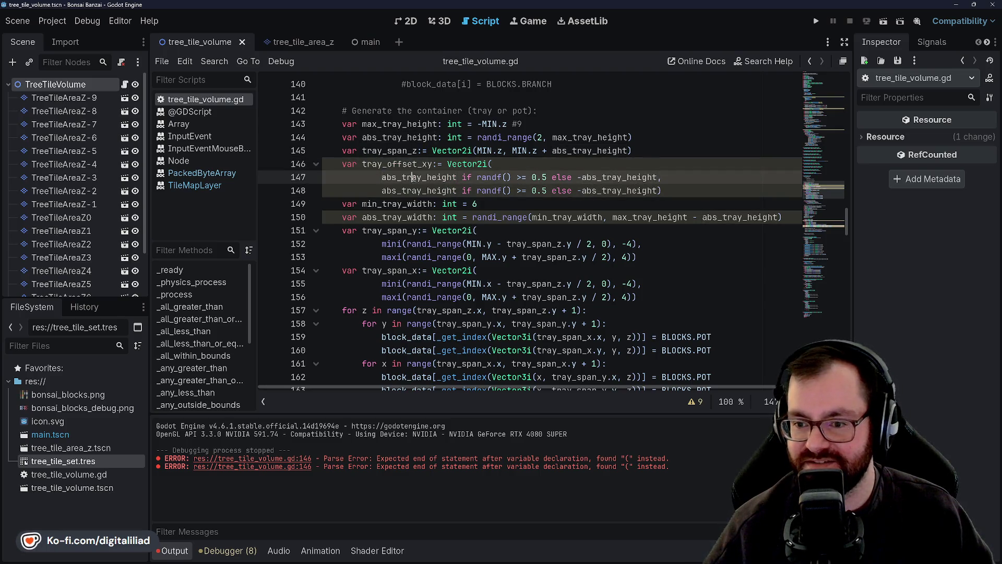
double_click(394, 161)
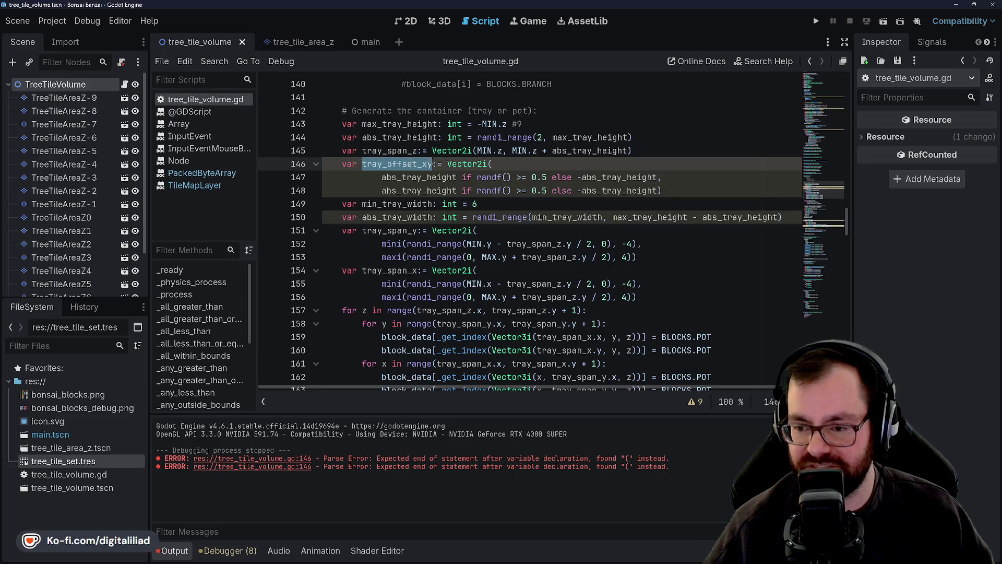
click(438, 191)
double_click(418, 177)
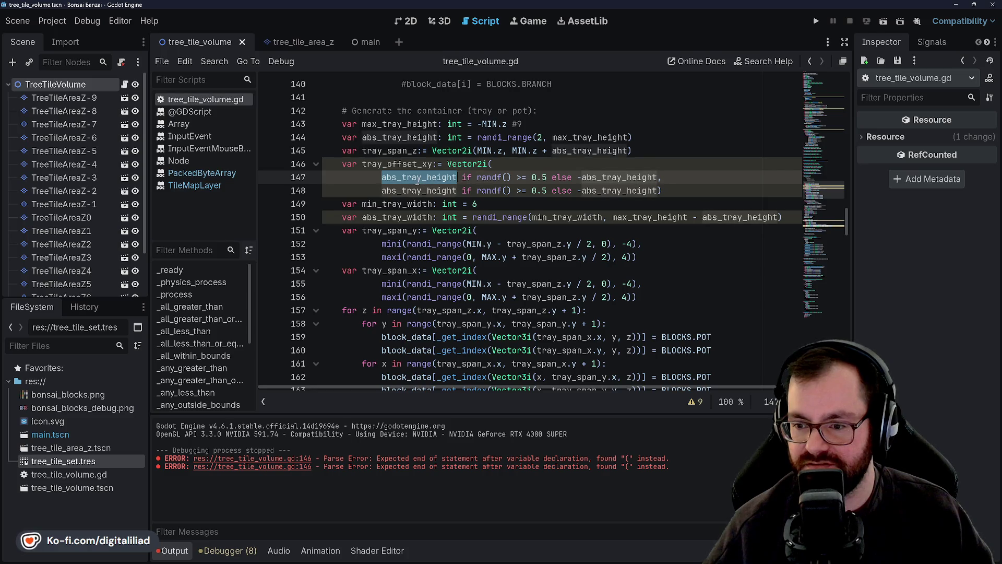
click(535, 178)
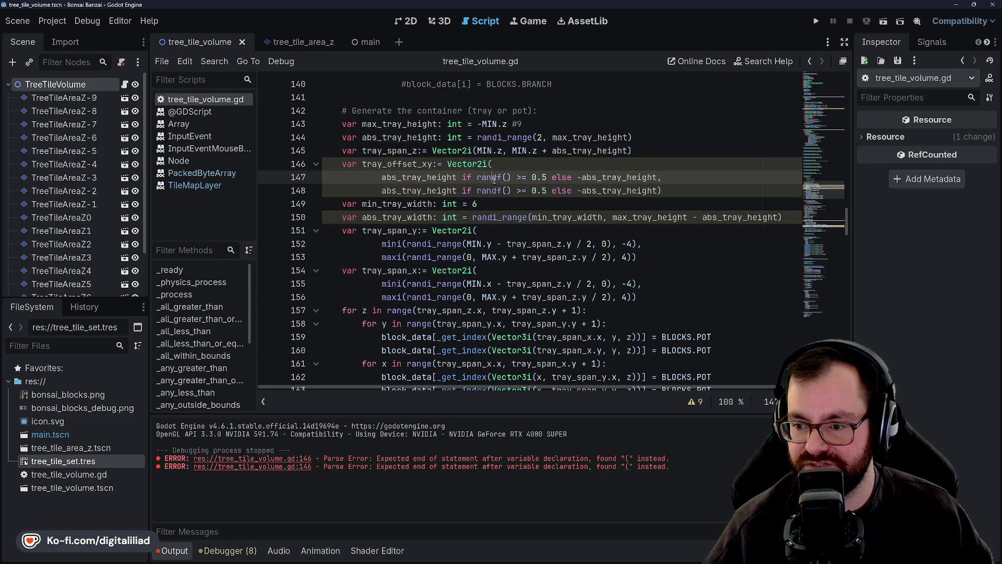
double_click(387, 164)
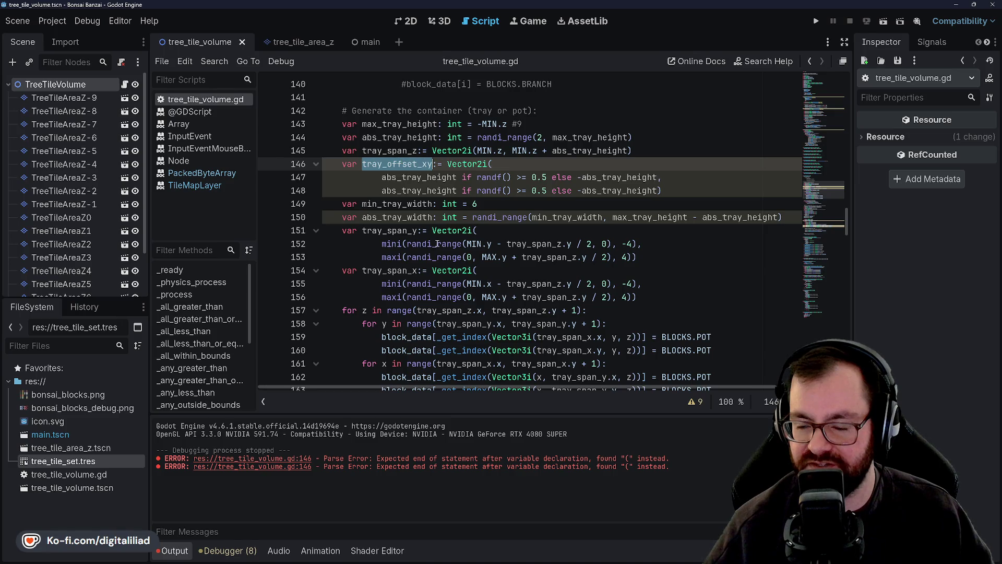
click(425, 191)
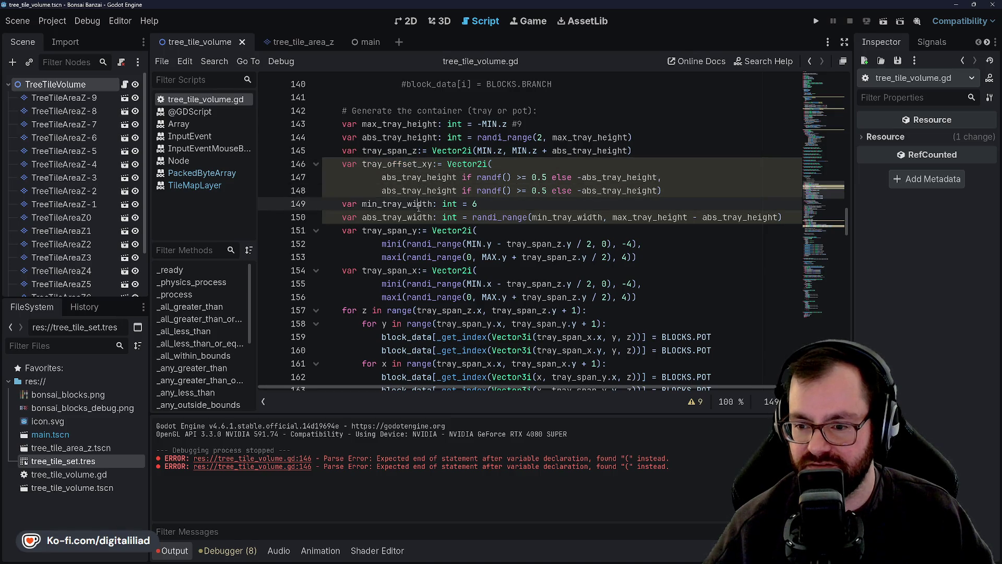
click(420, 191)
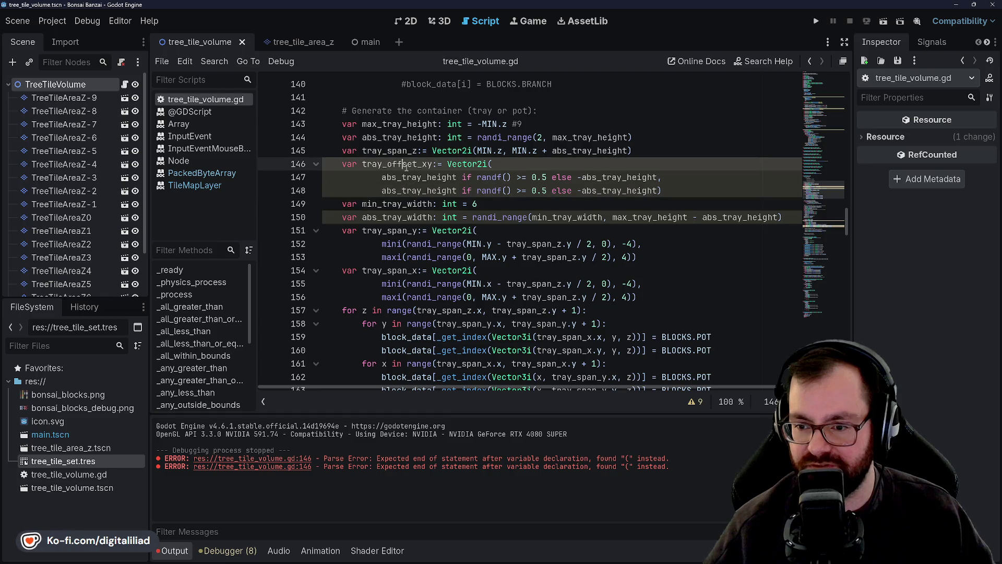
click(410, 202)
click(410, 163)
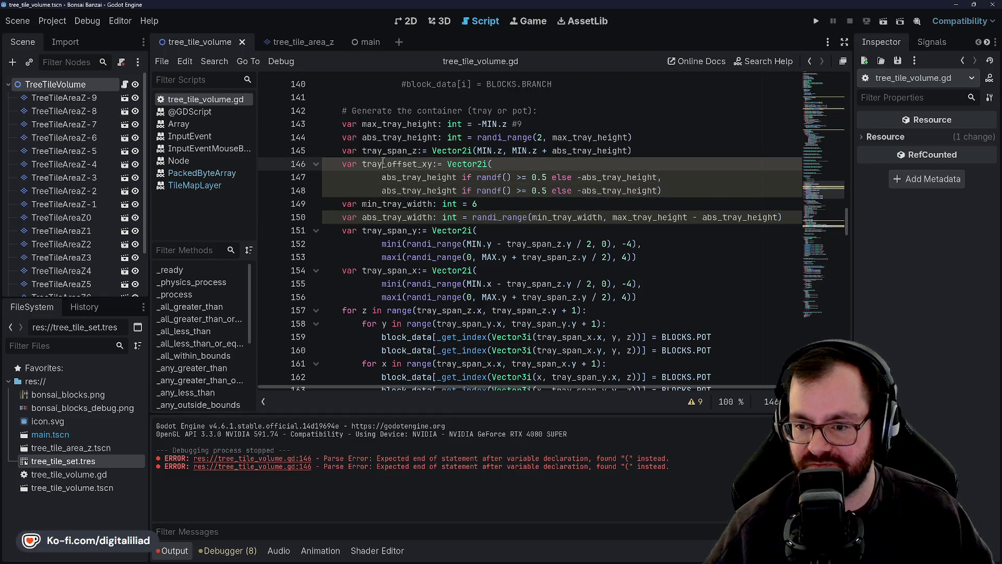
key(Down)
key(Down)
key(ctrl+shift+Right)
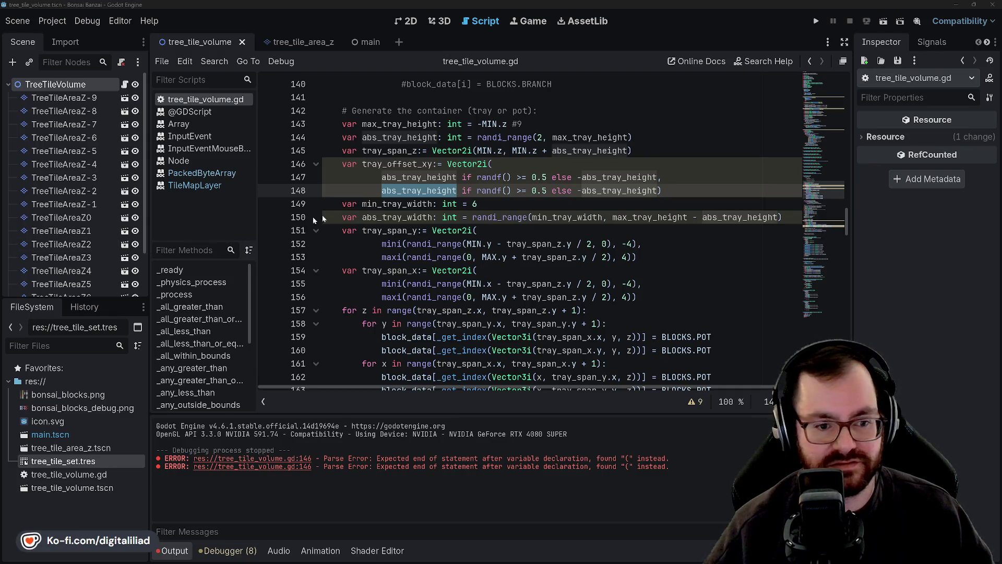
click(492, 208)
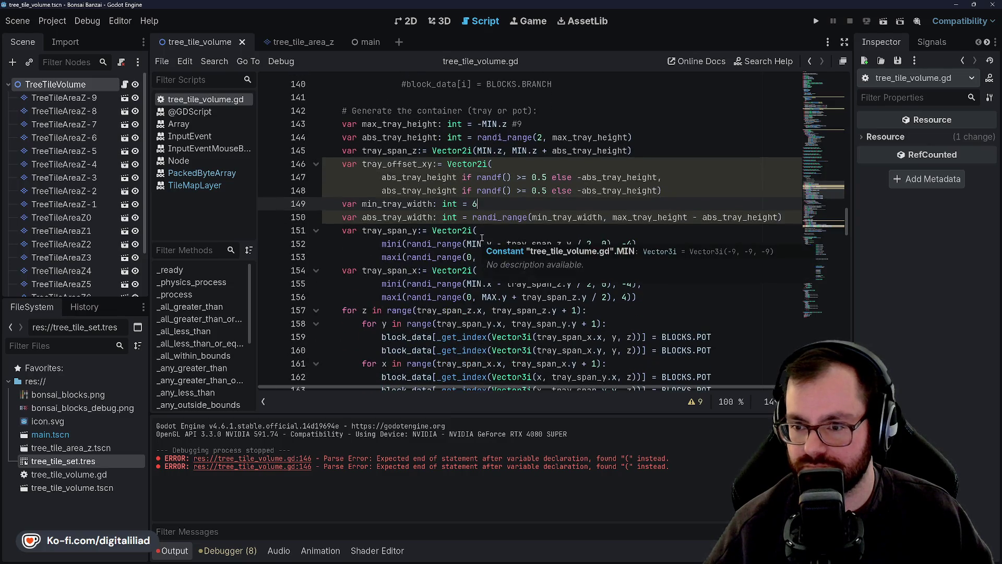
key(Down)
key(Down)
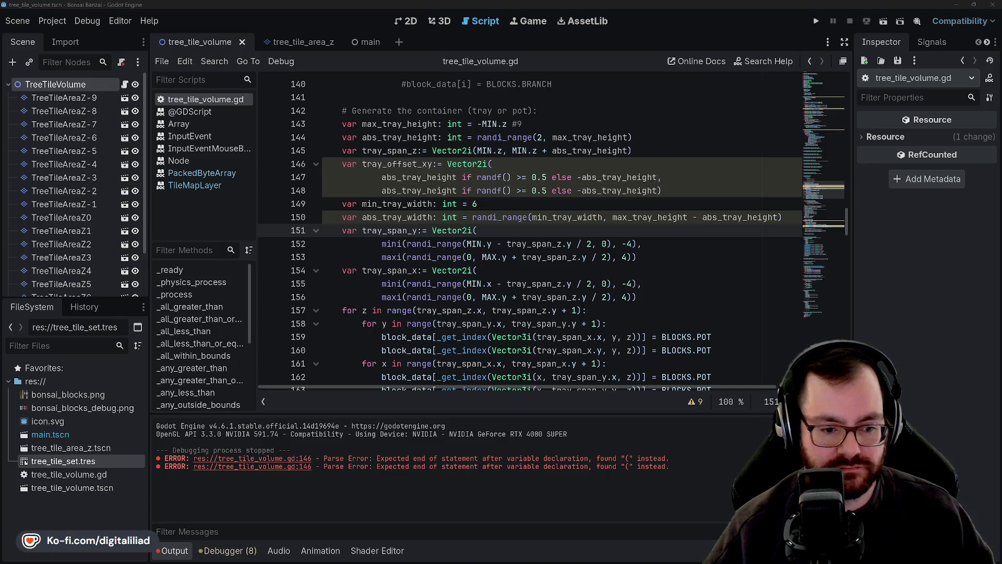
click(500, 207)
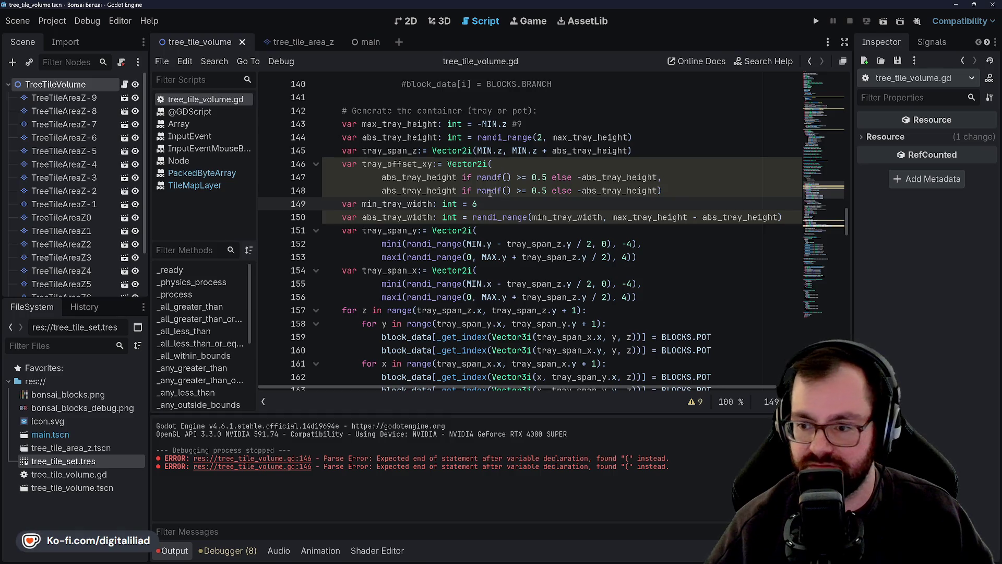
scroll(515, 190, right, 2)
scroll(515, 191, left, 2)
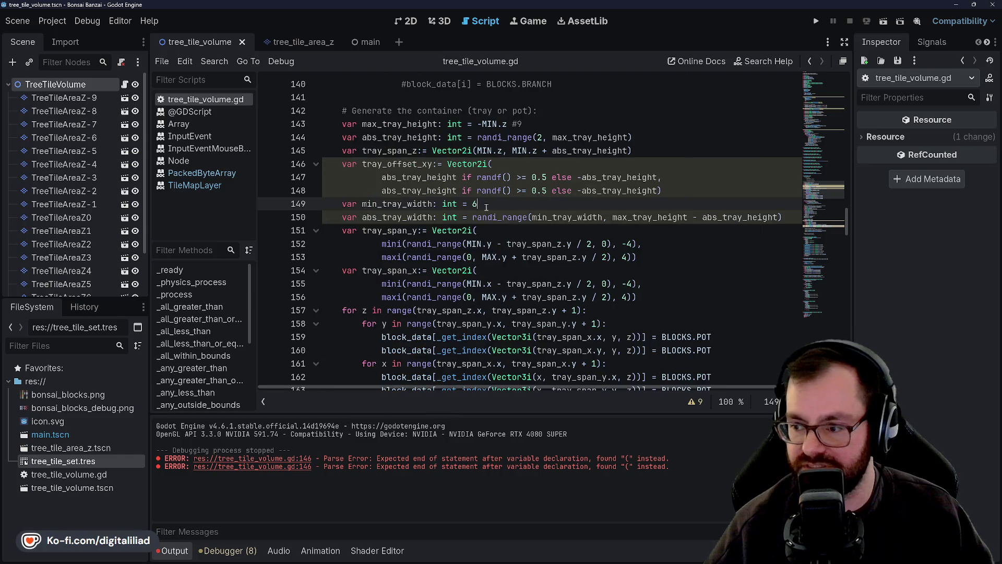
click(681, 179)
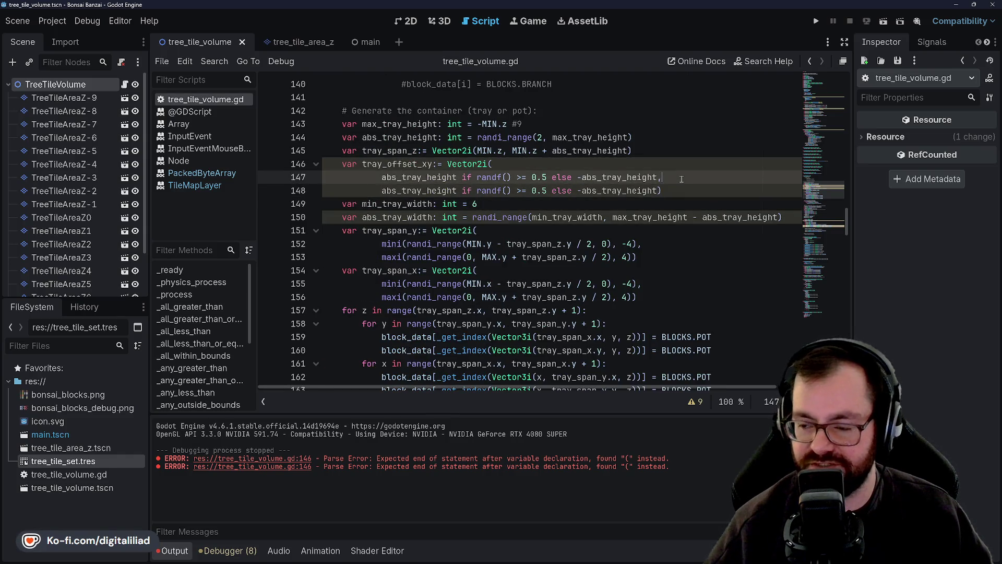
click(649, 166)
click(681, 178)
click(677, 189)
click(586, 208)
click(517, 215)
click(501, 204)
click(496, 230)
click(499, 204)
click(494, 231)
click(496, 190)
click(498, 205)
click(495, 230)
click(498, 204)
click(489, 230)
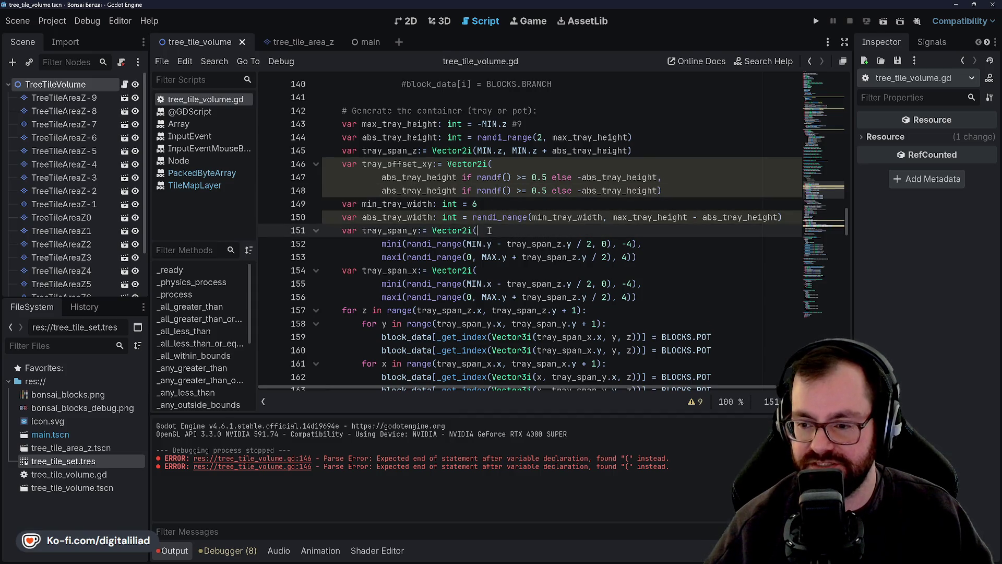
click(493, 206)
click(493, 230)
click(493, 205)
click(494, 230)
click(492, 204)
click(494, 230)
click(493, 204)
click(493, 230)
click(492, 204)
click(491, 230)
click(493, 205)
double_click(396, 205)
key(End)
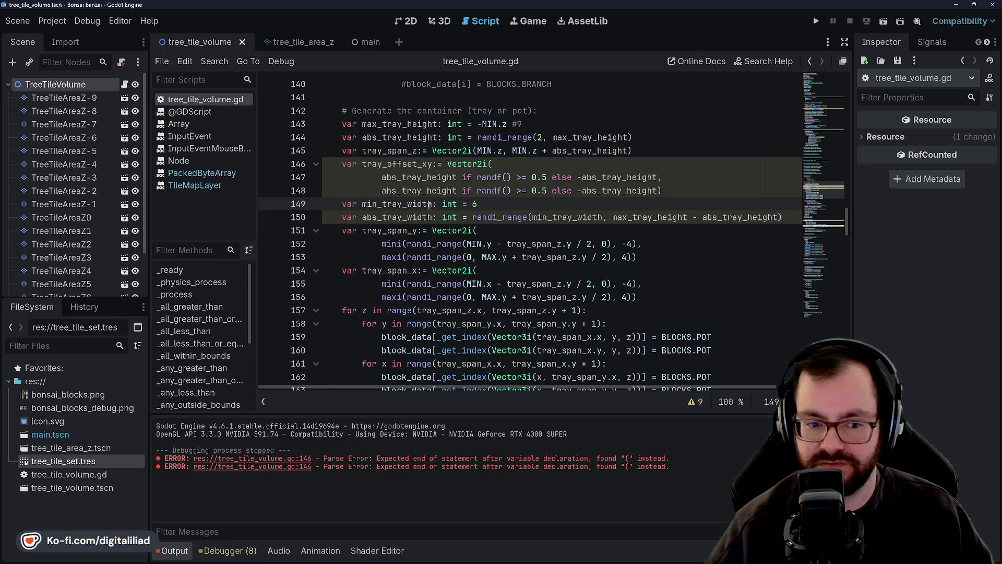
click(493, 192)
click(492, 205)
click(493, 230)
click(493, 193)
click(429, 205)
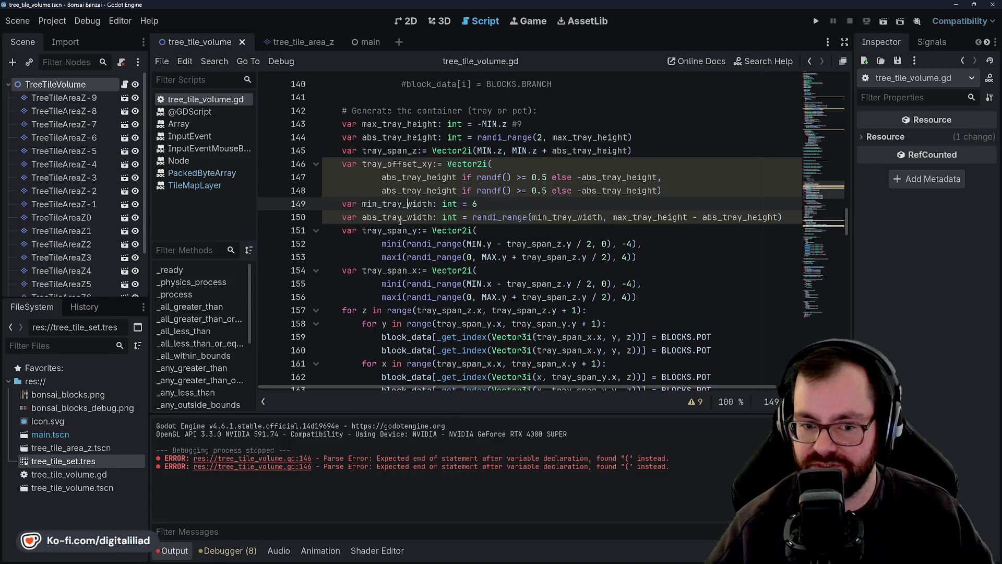
click(392, 217)
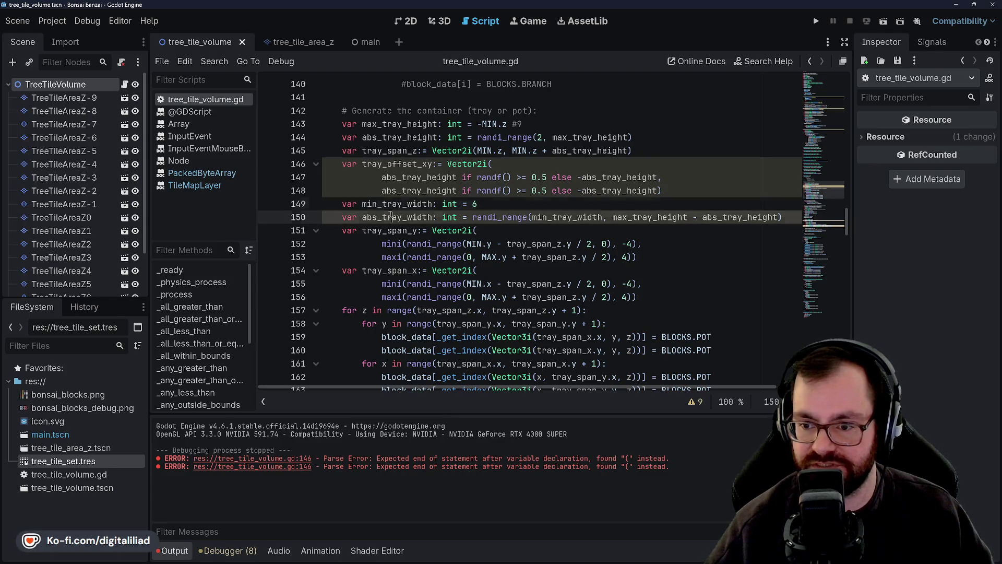
click(407, 176)
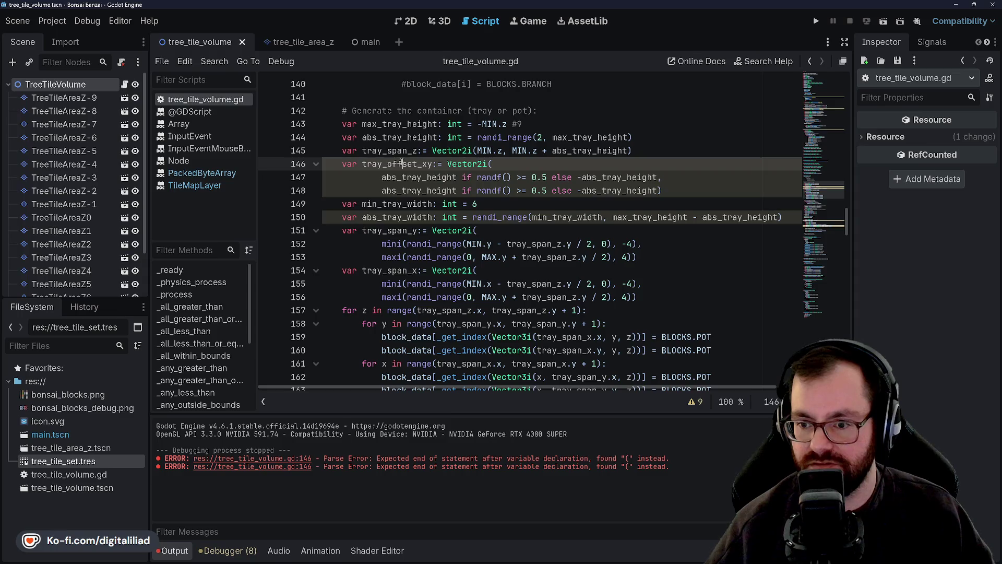
double_click(413, 203)
key(Up)
key(Up)
key(Up)
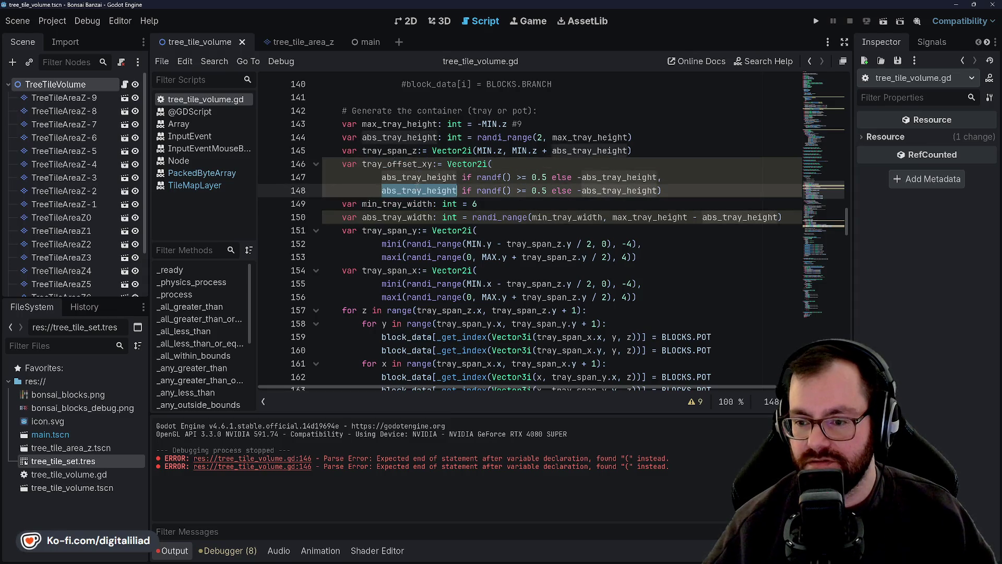
key(Down)
key(Down)
key(Down)
click(379, 217)
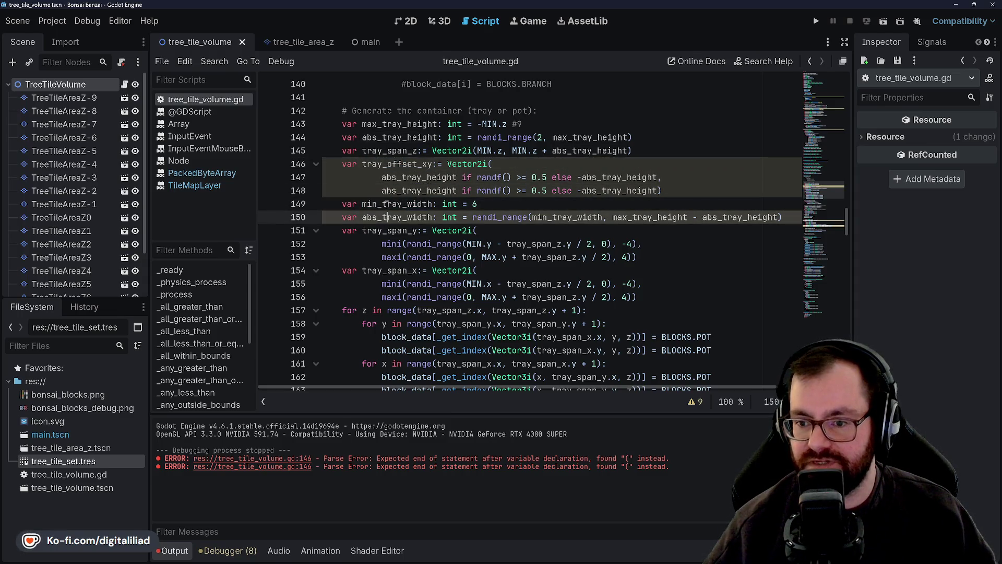
double_click(397, 203)
click(412, 204)
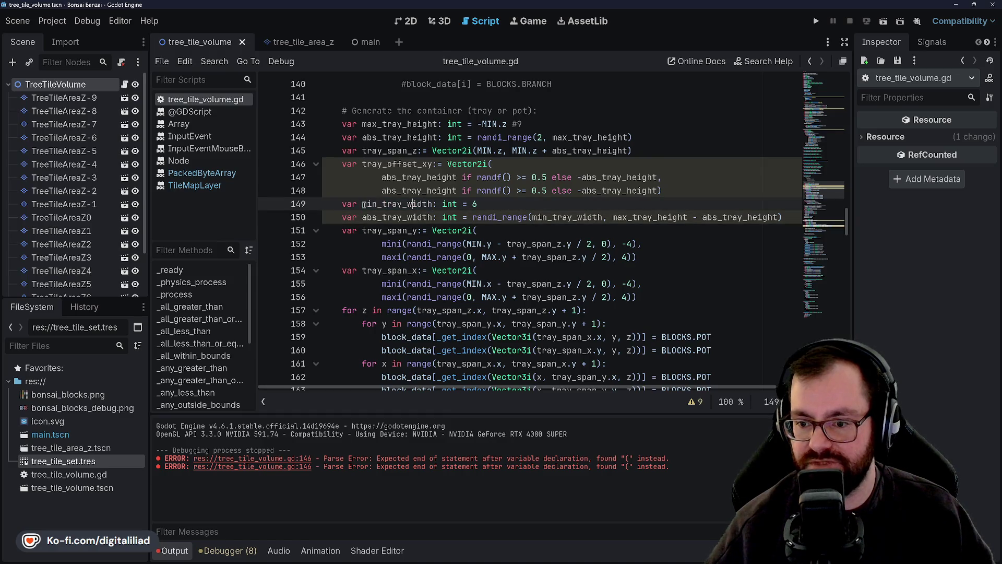
key(Down)
key(ctrl+d)
click(476, 230)
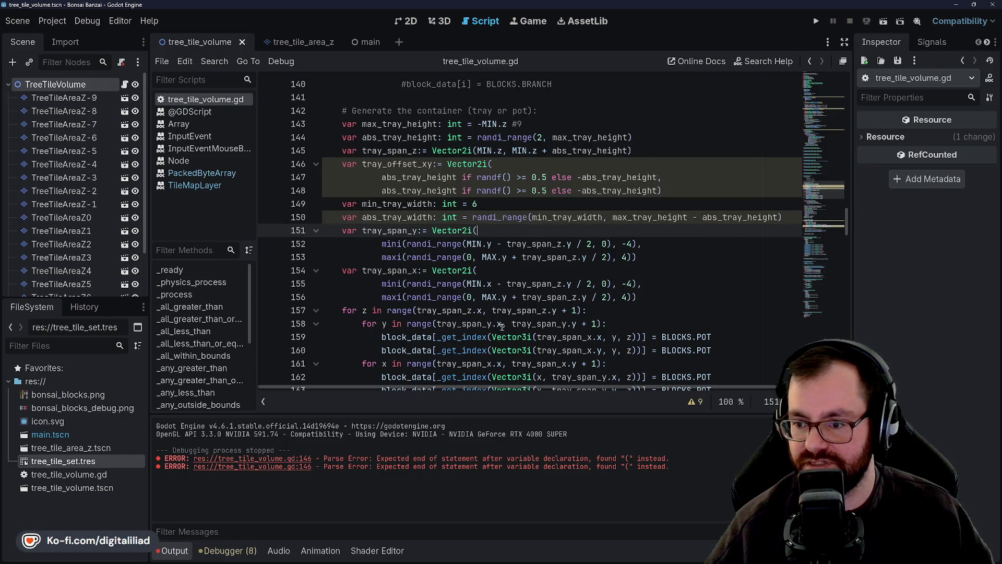
click(437, 218)
double_click(490, 218)
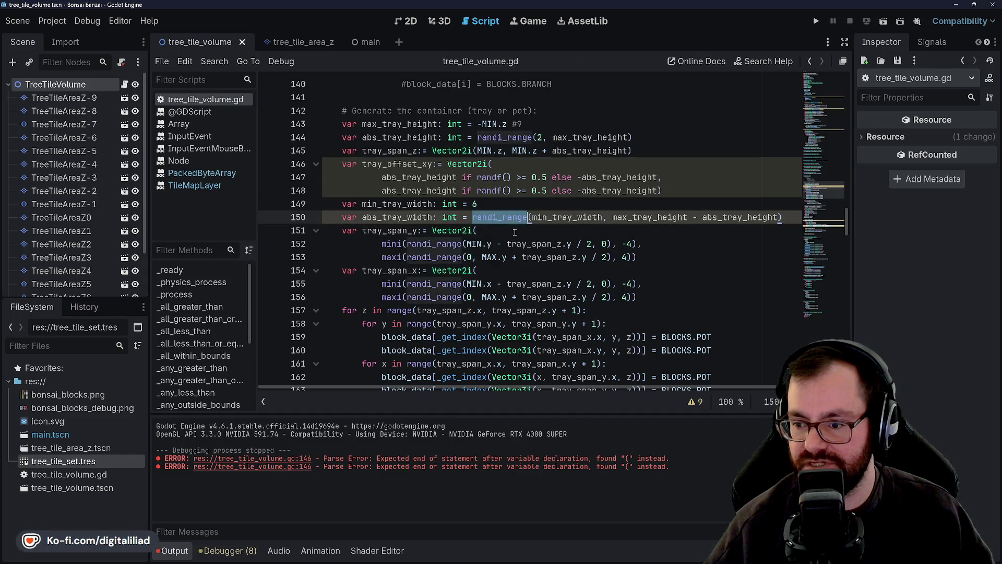
double_click(569, 218)
scroll(498, 223, right, 3)
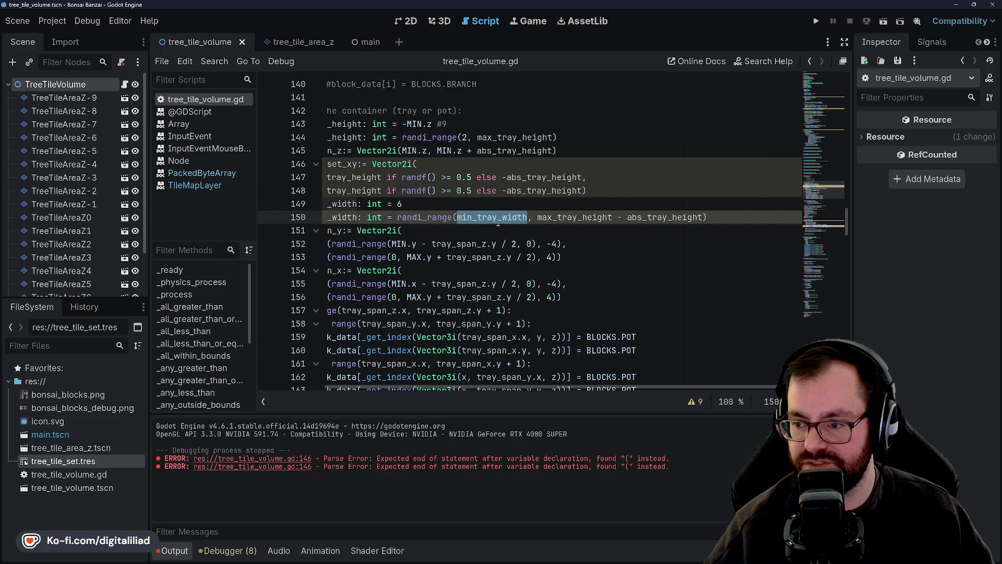
double_click(592, 214)
double_click(584, 217)
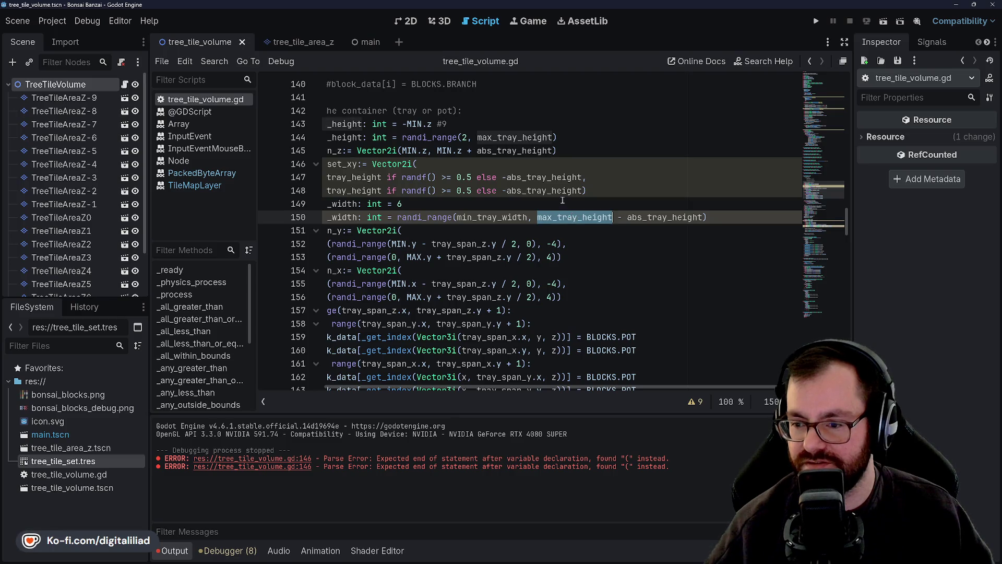
double_click(656, 217)
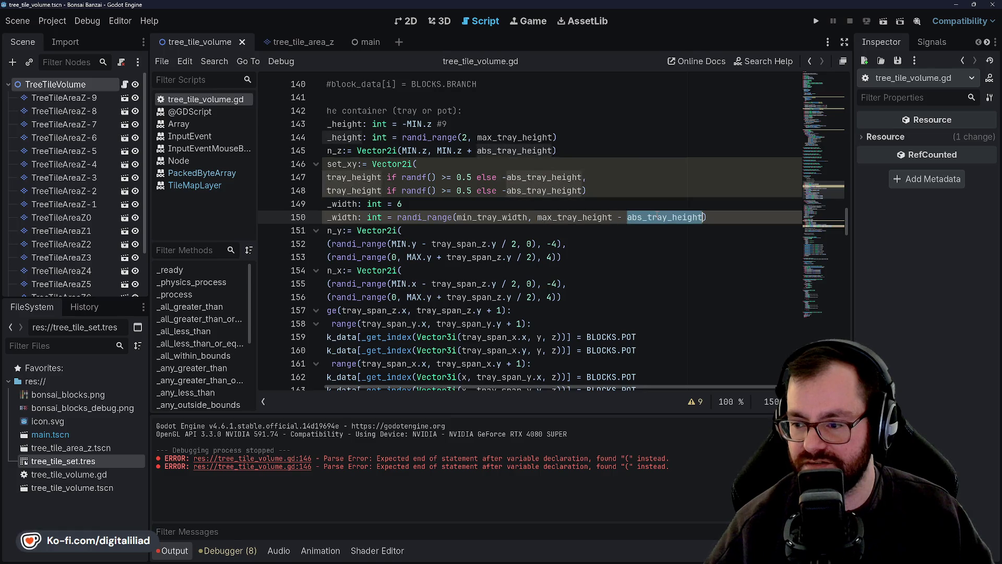
double_click(574, 217)
double_click(669, 214)
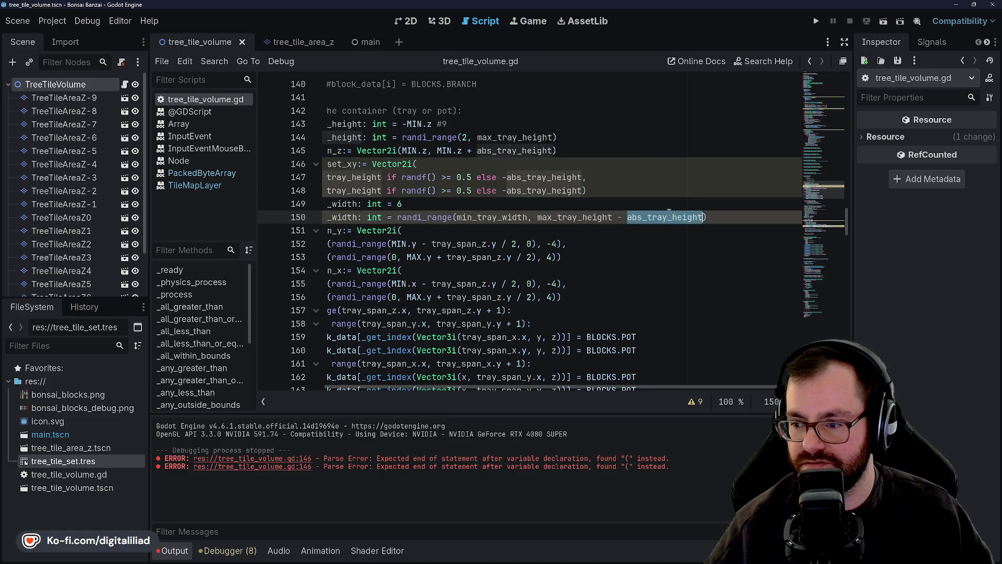
click(647, 217)
double_click(582, 217)
click(647, 217)
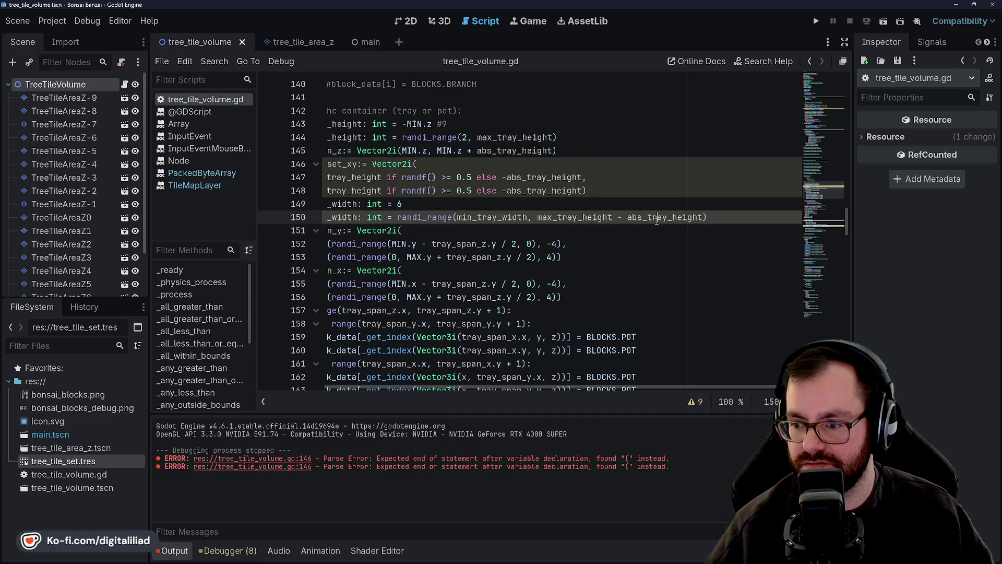
key(Up)
scroll(515, 245, left, 2)
scroll(515, 246, left, 1)
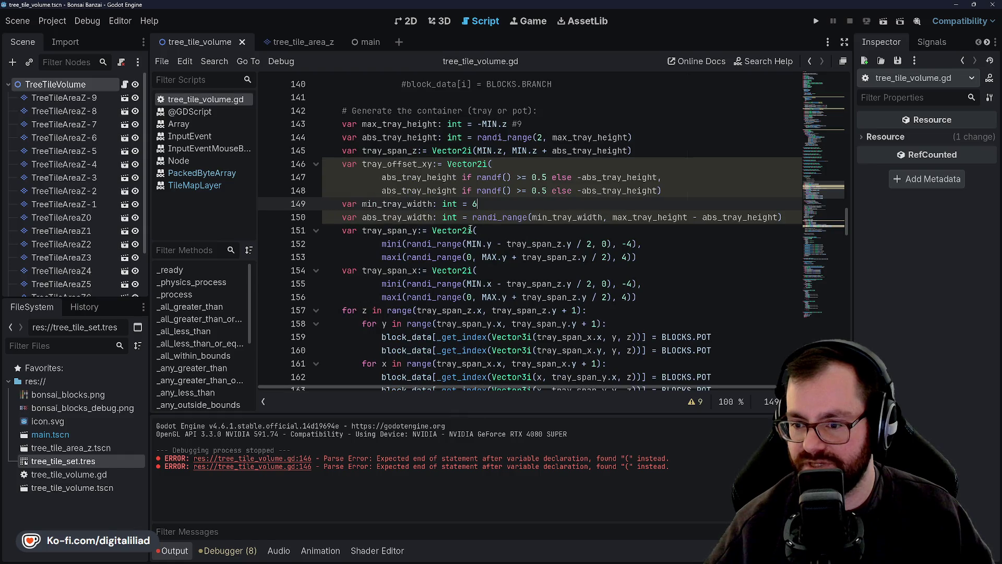
mouse_move(519, 223)
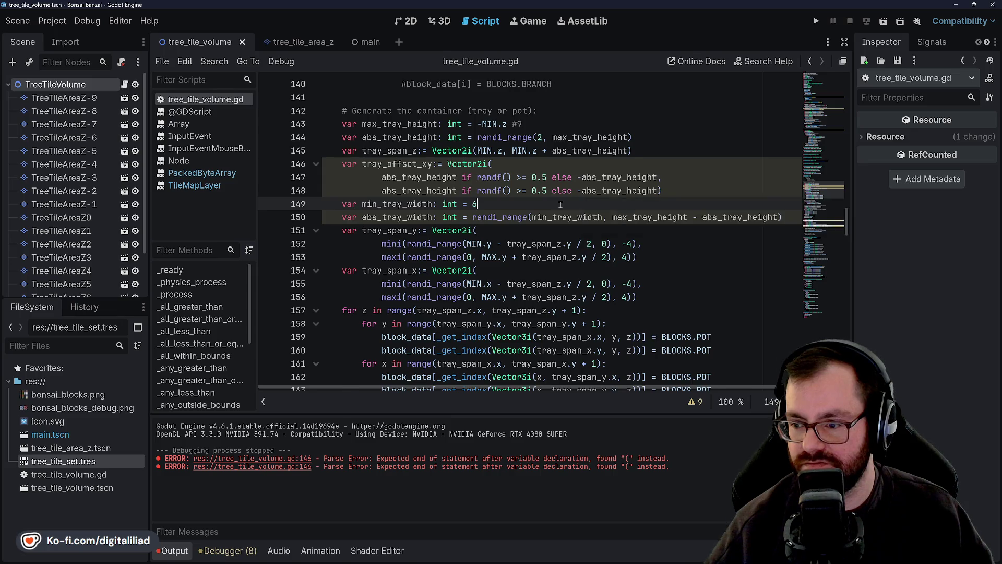
scroll(560, 204, right, 3)
scroll(513, 231, left, 3)
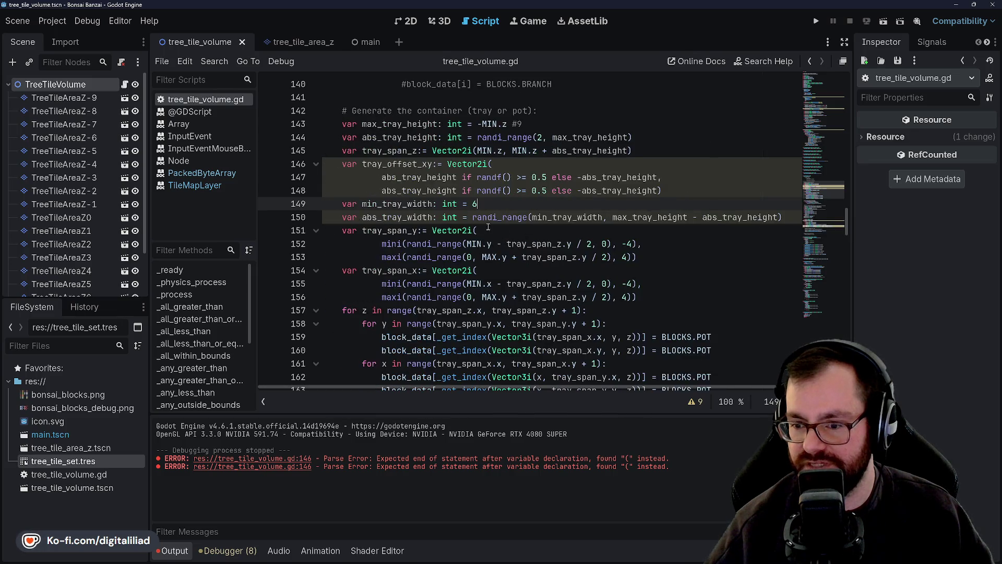
click(548, 227)
key(Down)
key(Down)
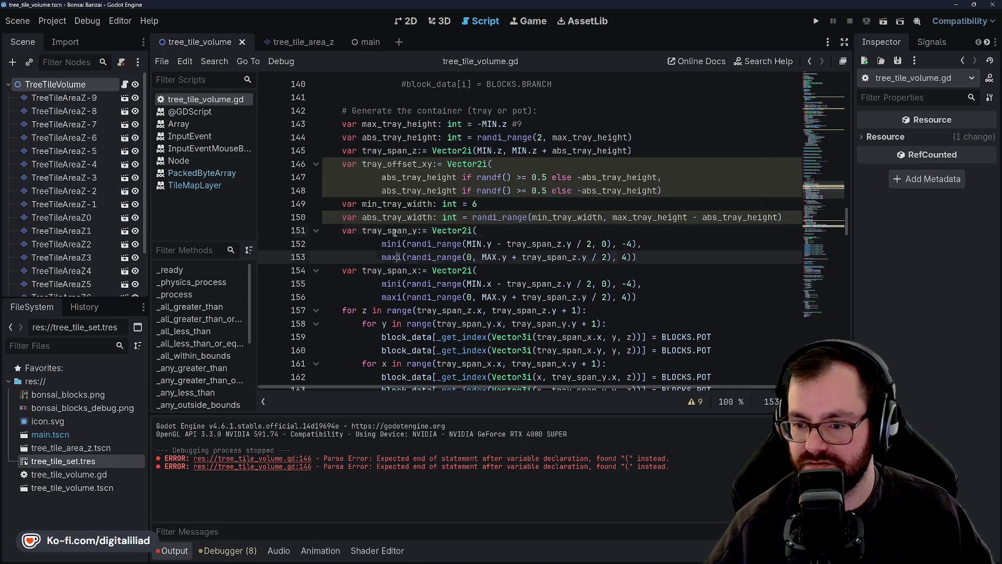
key(Up)
key(Up)
key(Up)
key(Down)
key(Down)
key(Down)
key(Up)
key(Up)
key(Down)
key(Up)
key(Up)
key(Down)
key(Up)
key(Down)
key(Down)
key(Down)
click(407, 243)
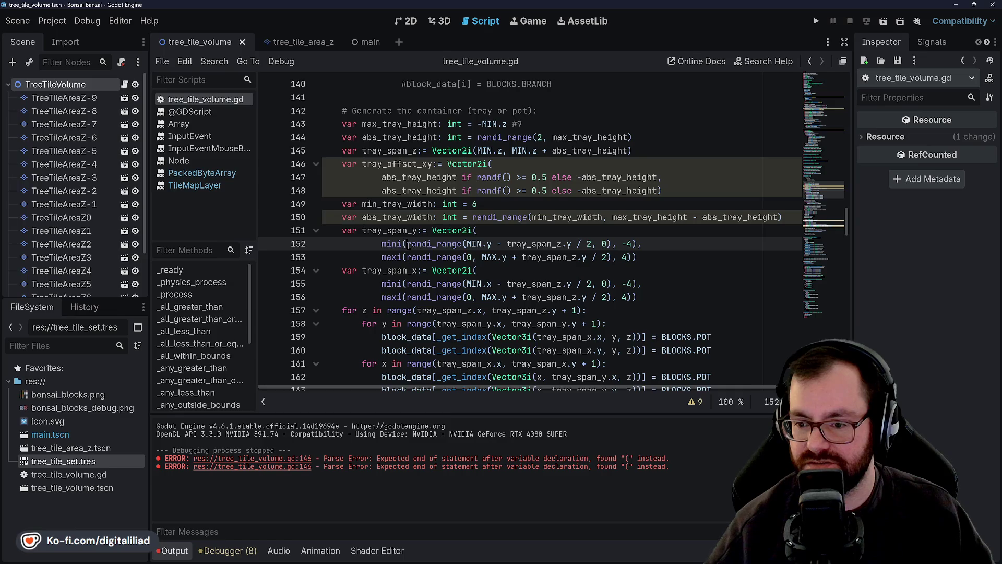
key(Up)
key(Up)
key(Up)
key(Down)
key(ctrl+d)
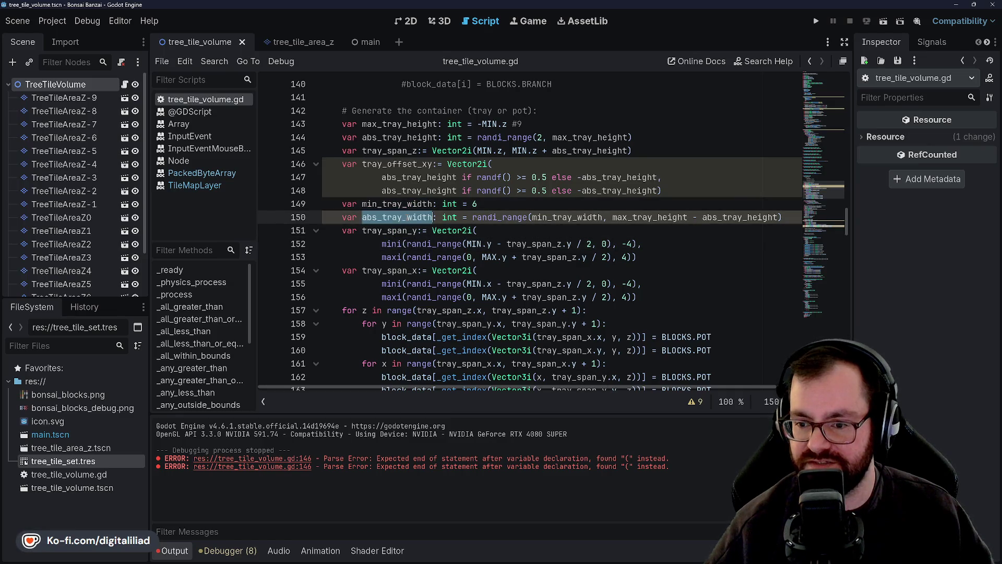
click(398, 244)
double_click(427, 243)
click(473, 243)
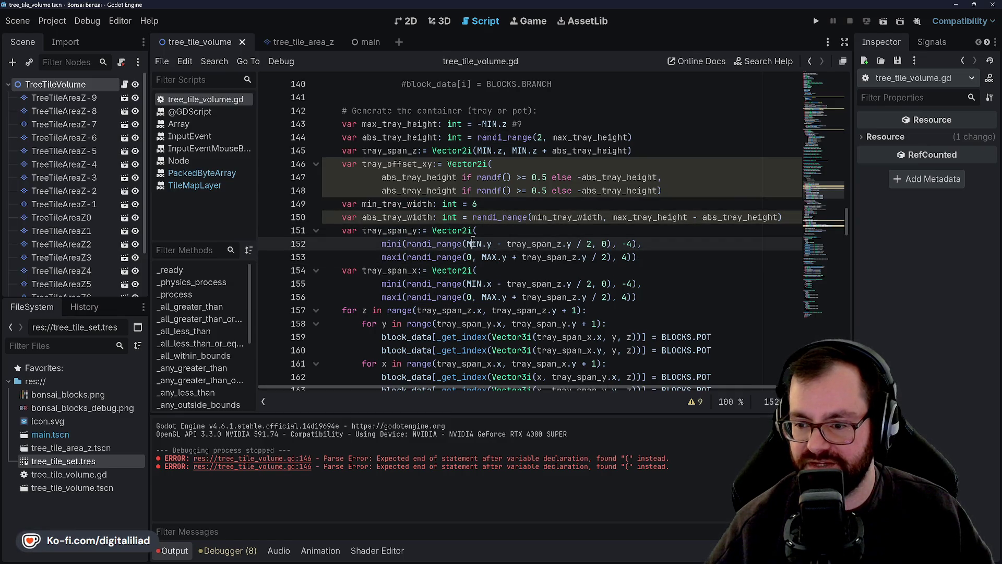
key(Up)
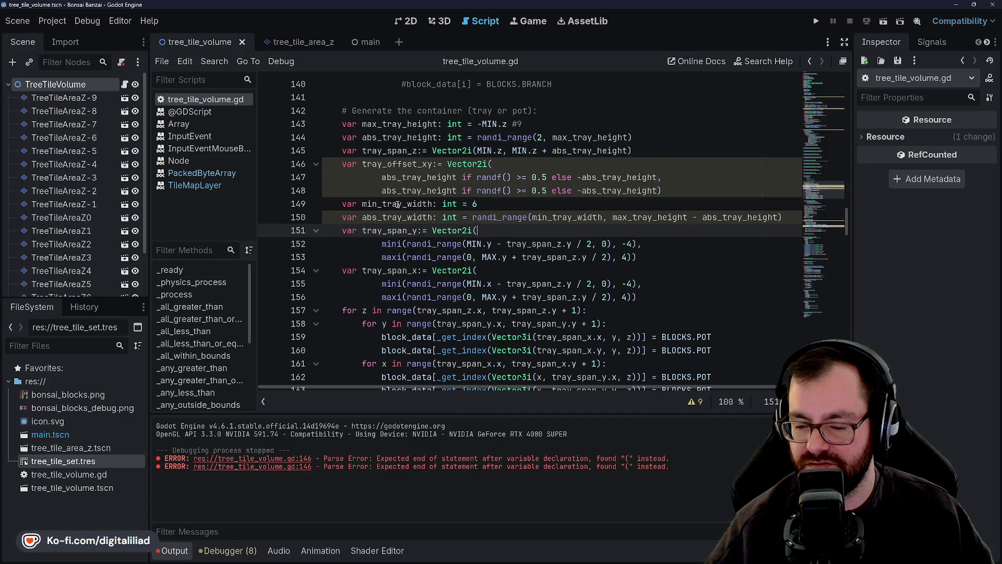
click(483, 206)
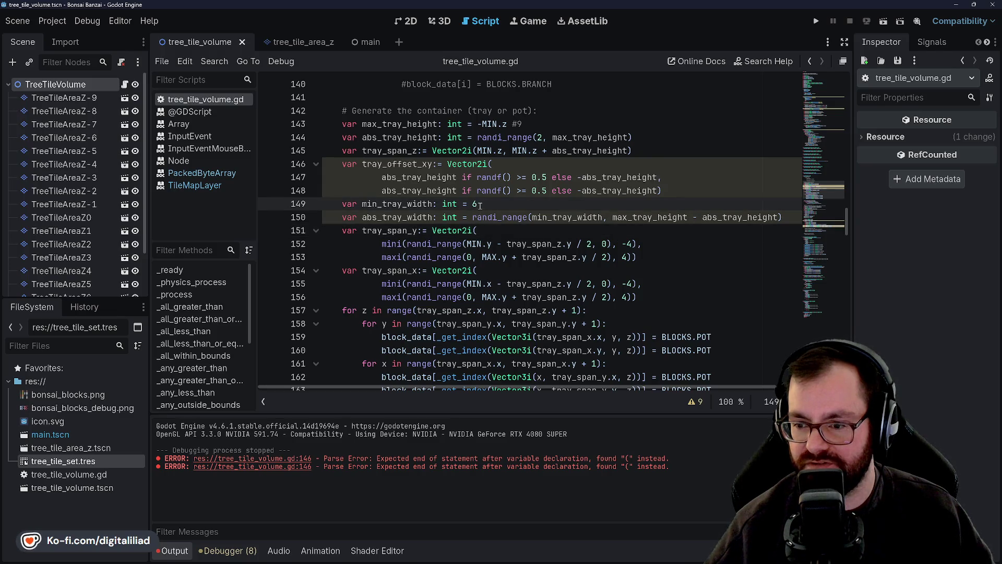
click(493, 232)
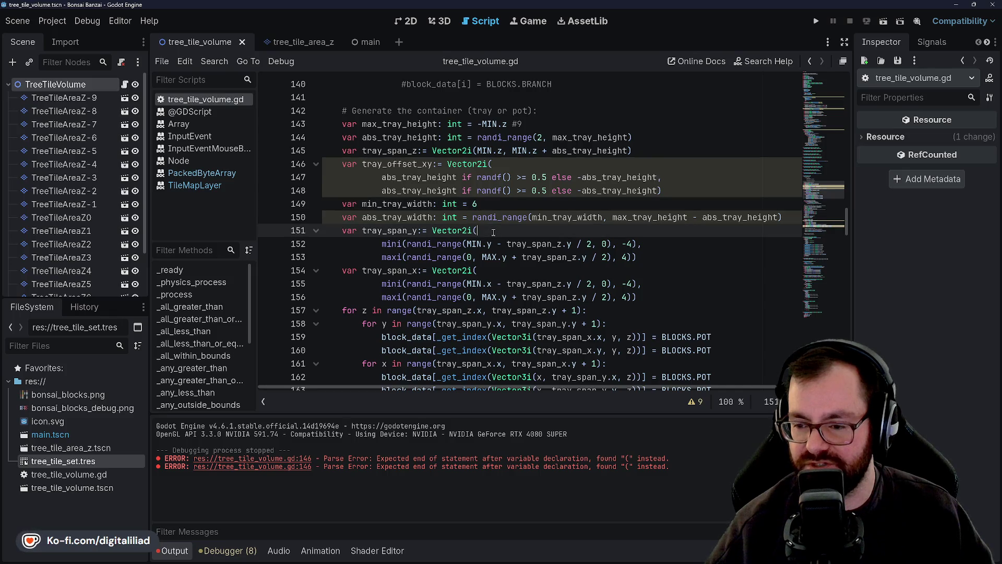
double_click(475, 205)
click(484, 235)
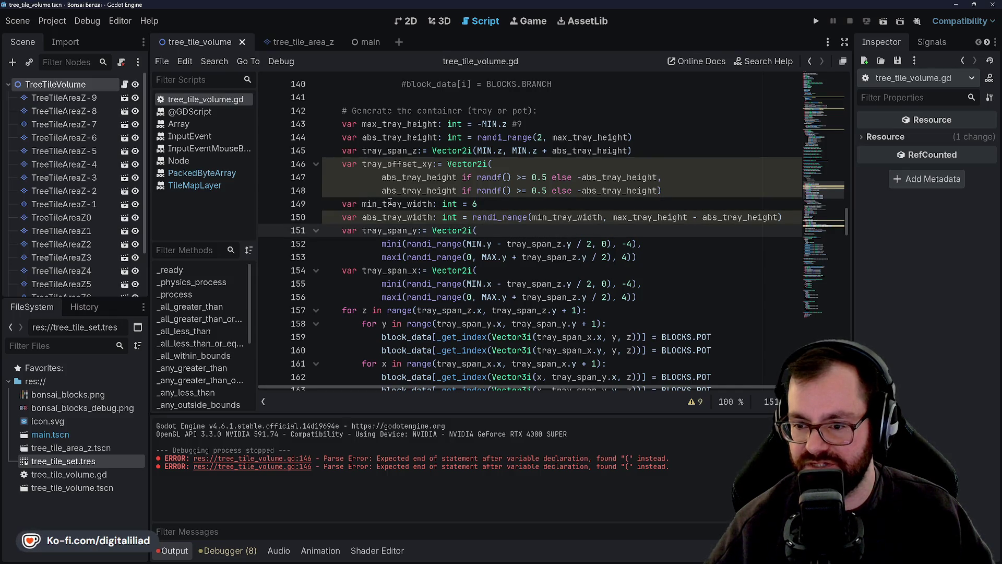
double_click(392, 243)
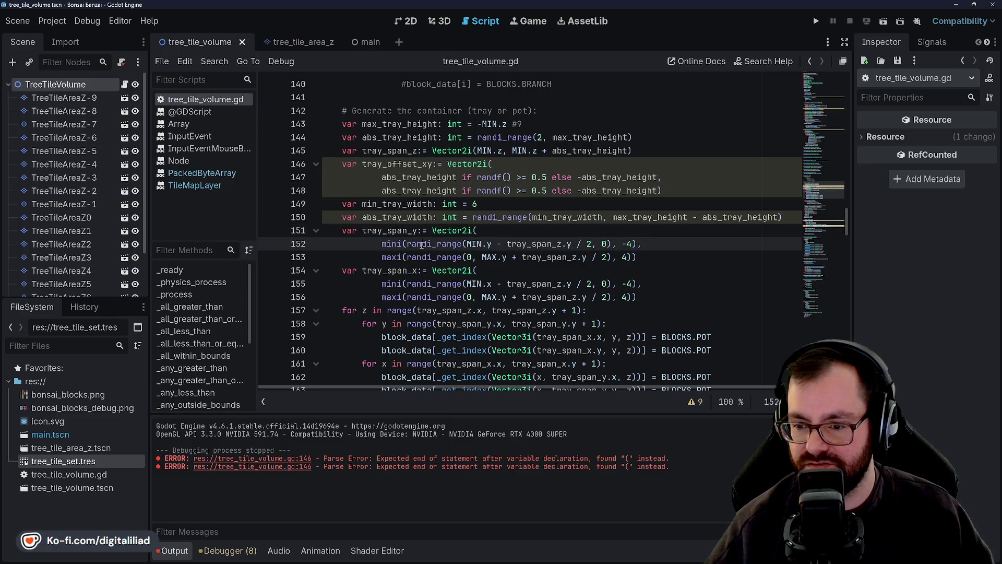
click(402, 230)
double_click(403, 231)
click(439, 243)
click(436, 217)
click(426, 204)
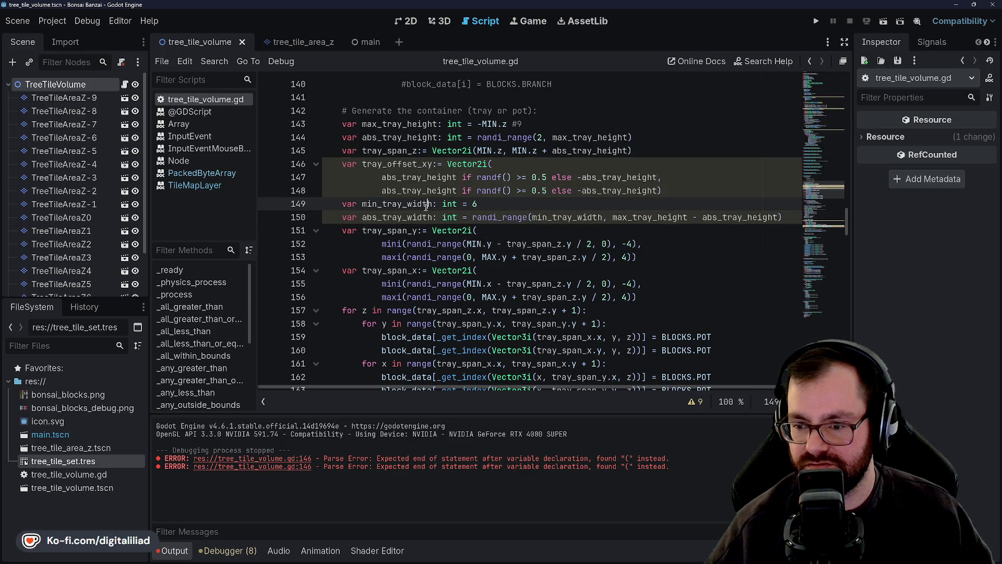
click(430, 216)
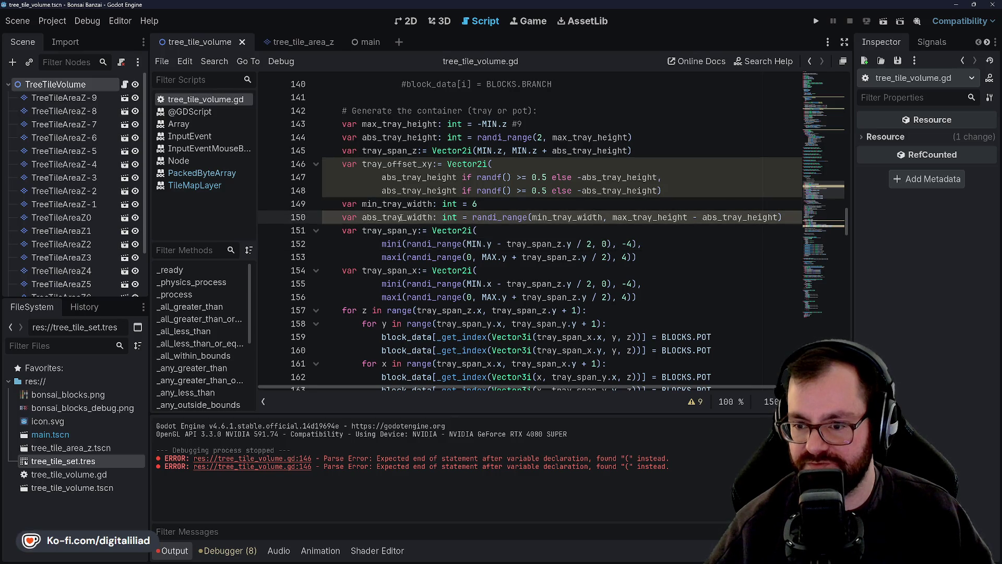
drag(409, 217, 433, 217)
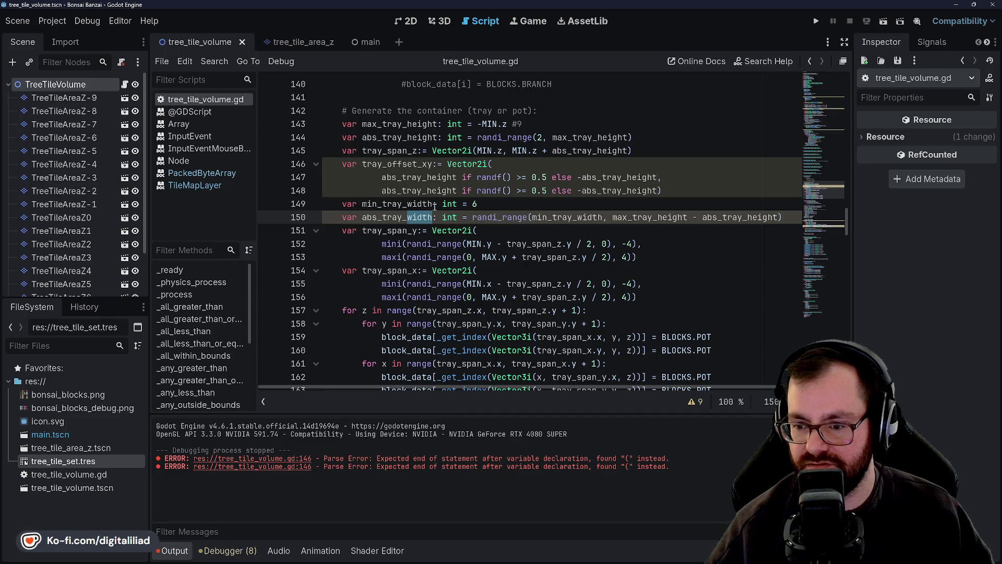
click(434, 204)
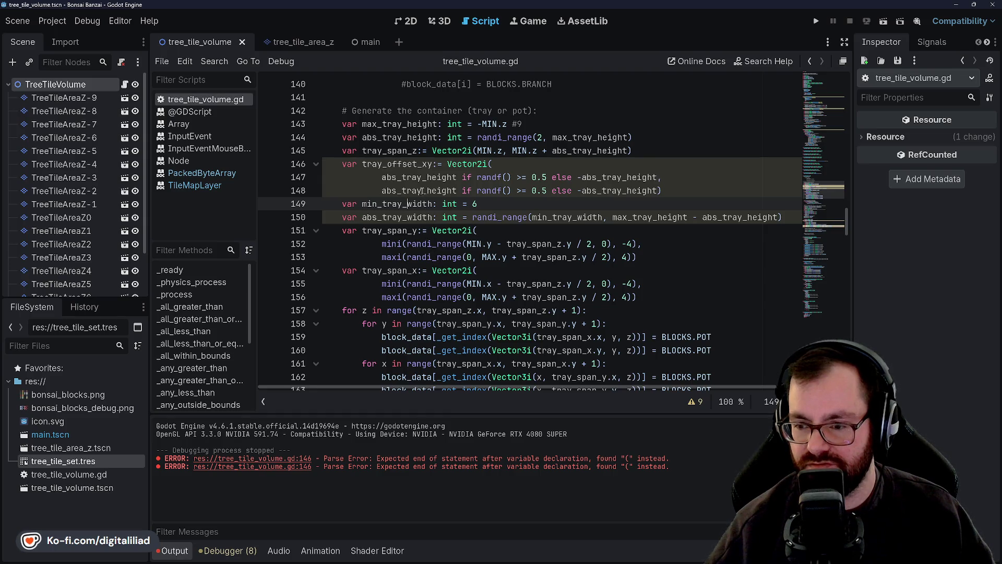
click(408, 204)
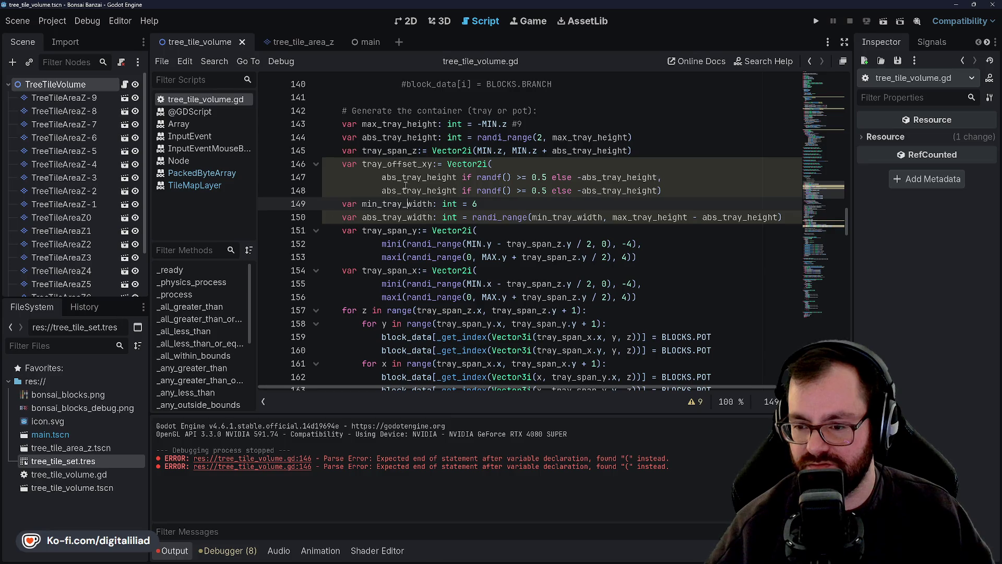
click(417, 243)
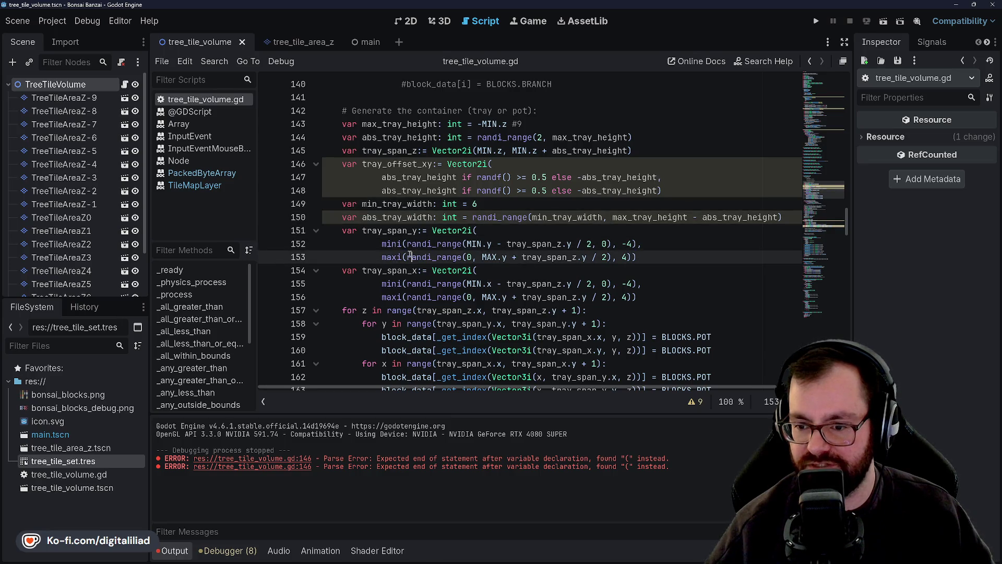
double_click(418, 243)
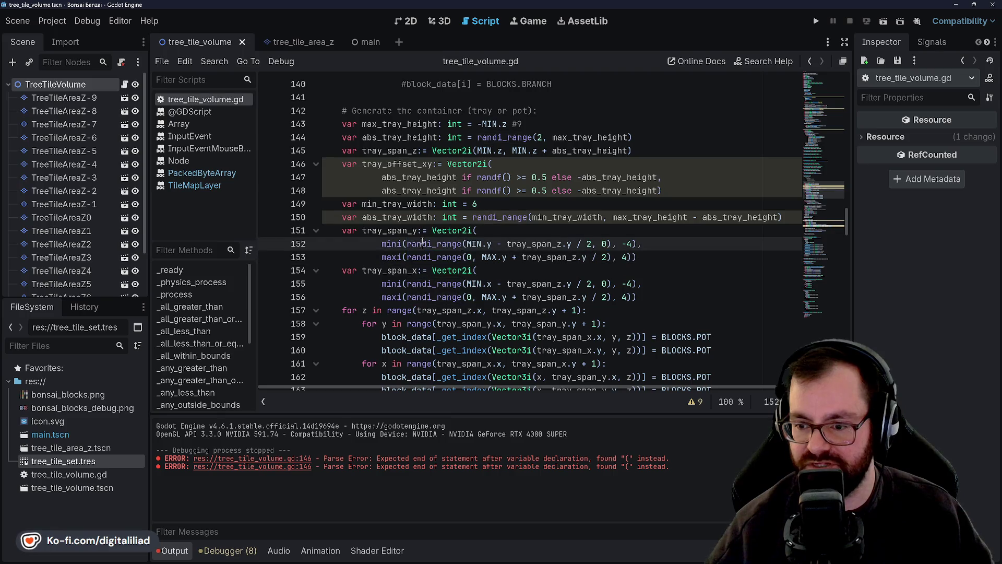
double_click(474, 244)
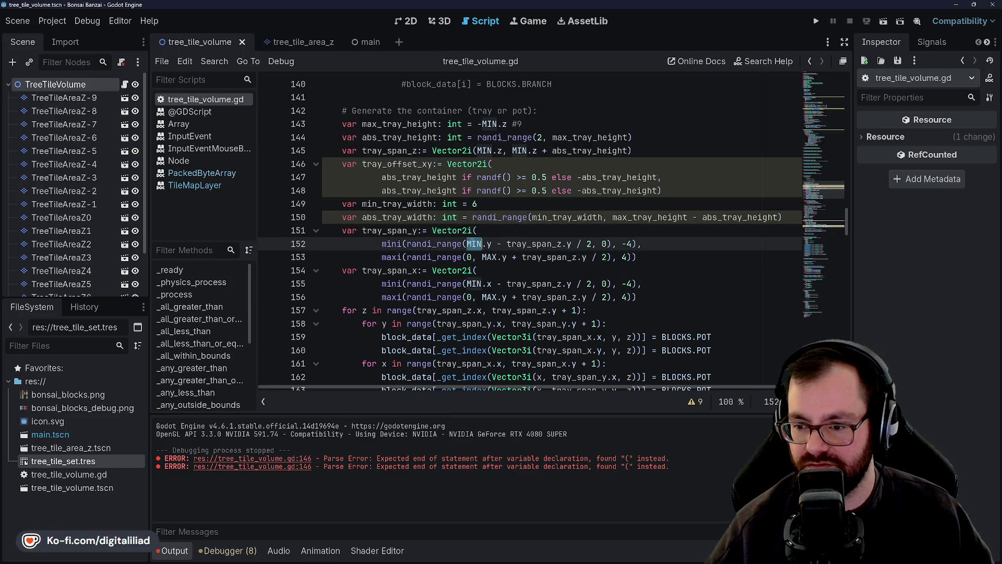
click(470, 257)
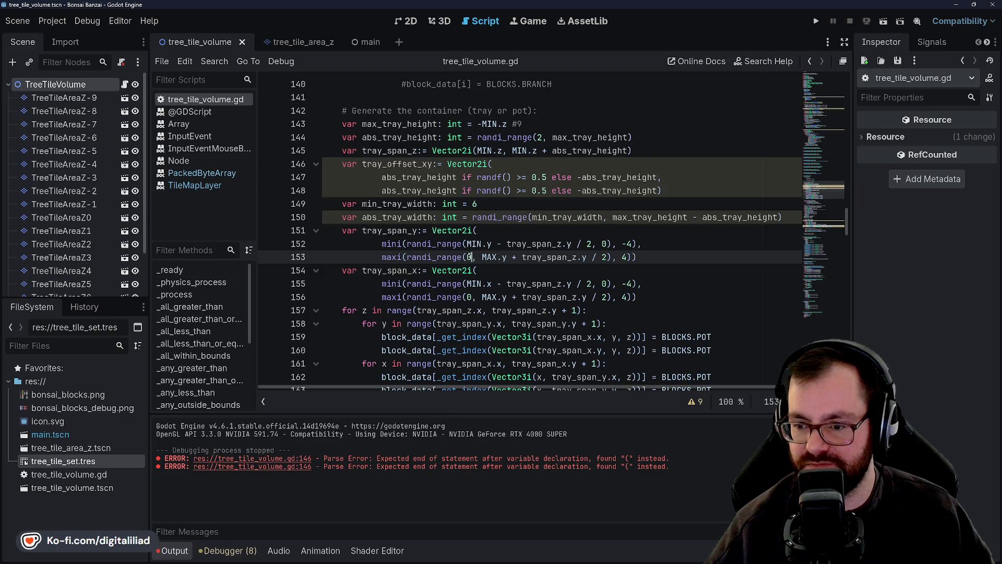
click(481, 233)
click(483, 240)
key(Down)
key(Right)
key(Right)
key(Right)
key(Up)
key(Up)
key(Down)
key(Up)
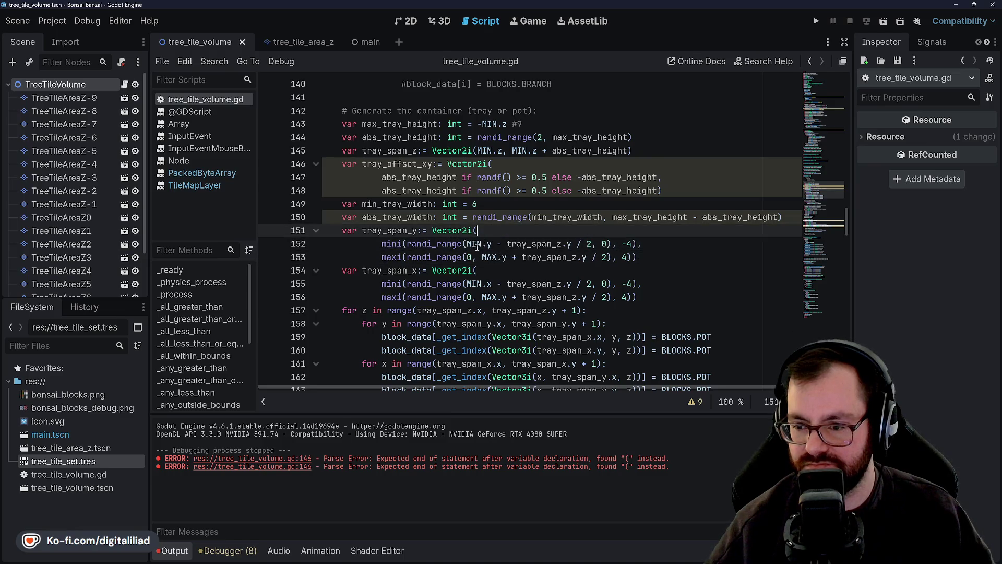
key(Down)
key(Up)
key(Down)
key(Up)
key(Down)
key(Up)
key(Down)
key(Up)
key(Down)
key(Up)
key(Down)
key(Up)
key(Down)
key(Up)
key(Down)
click(483, 230)
click(475, 244)
click(484, 230)
click(474, 243)
click(484, 230)
click(418, 177)
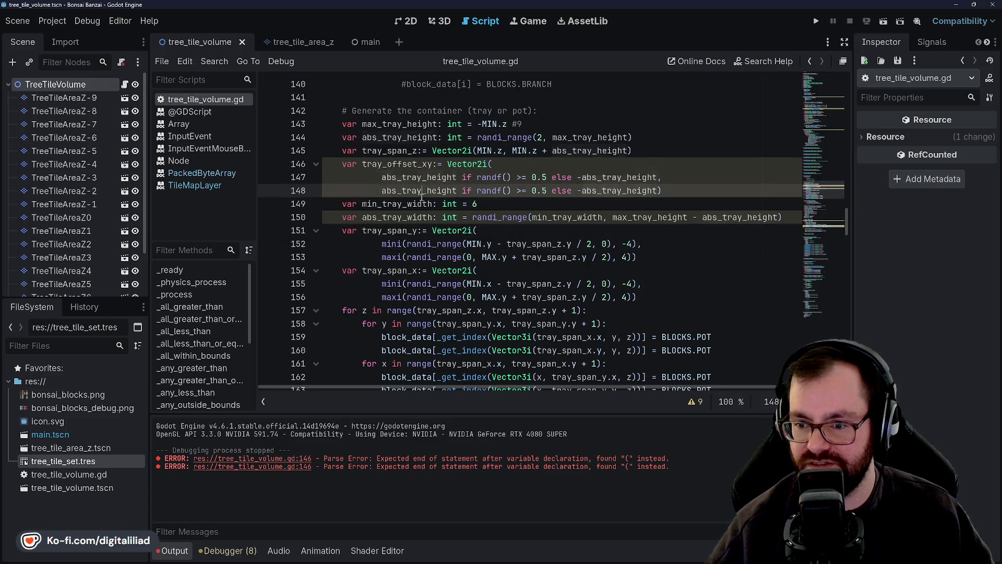
click(367, 163)
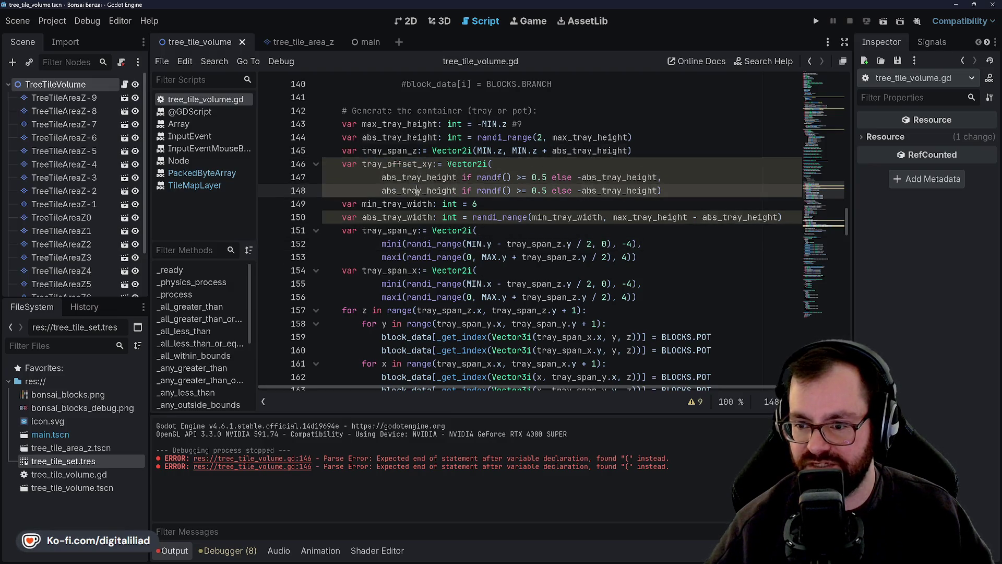
click(395, 165)
double_click(395, 163)
double_click(413, 190)
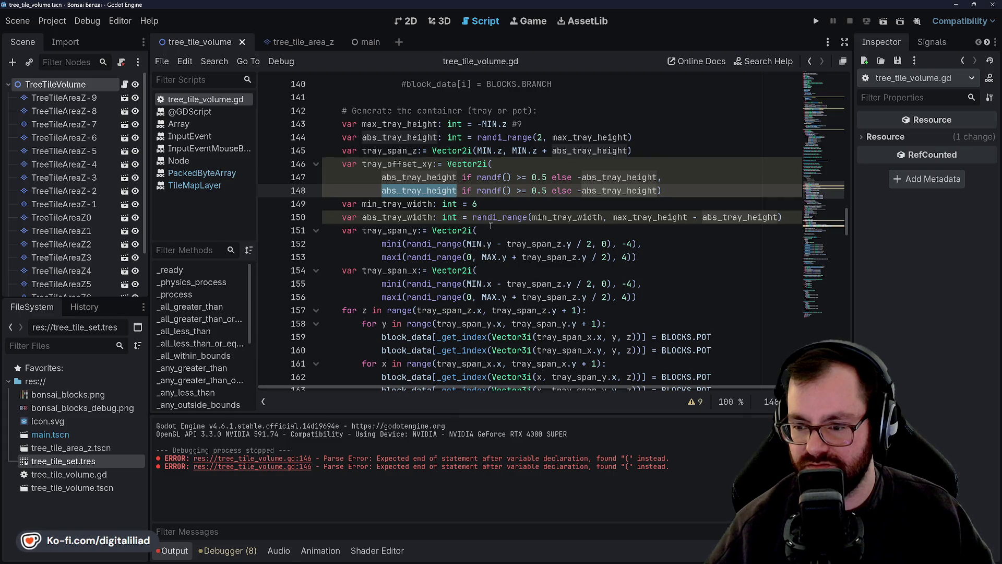
mouse_move(446, 282)
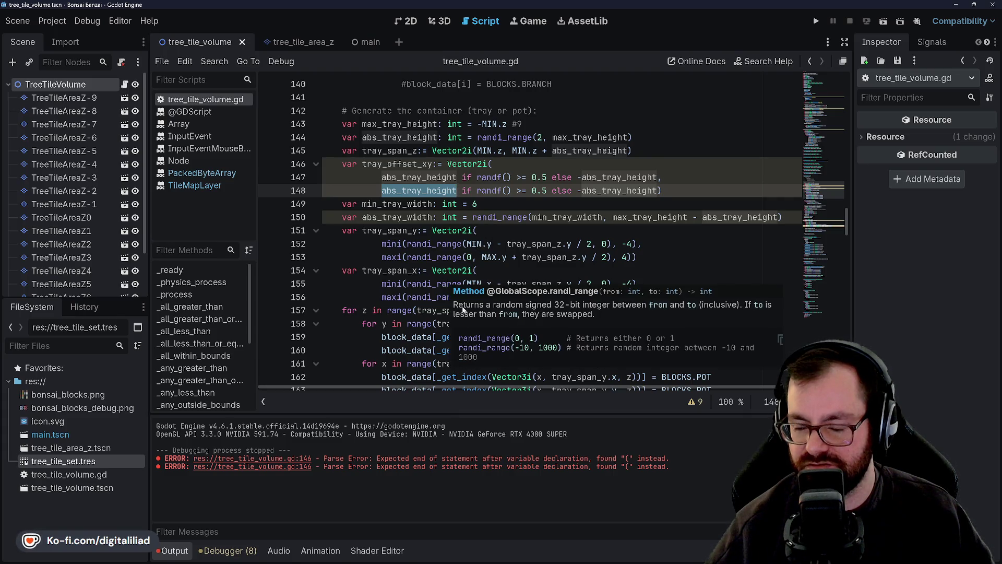
click(483, 272)
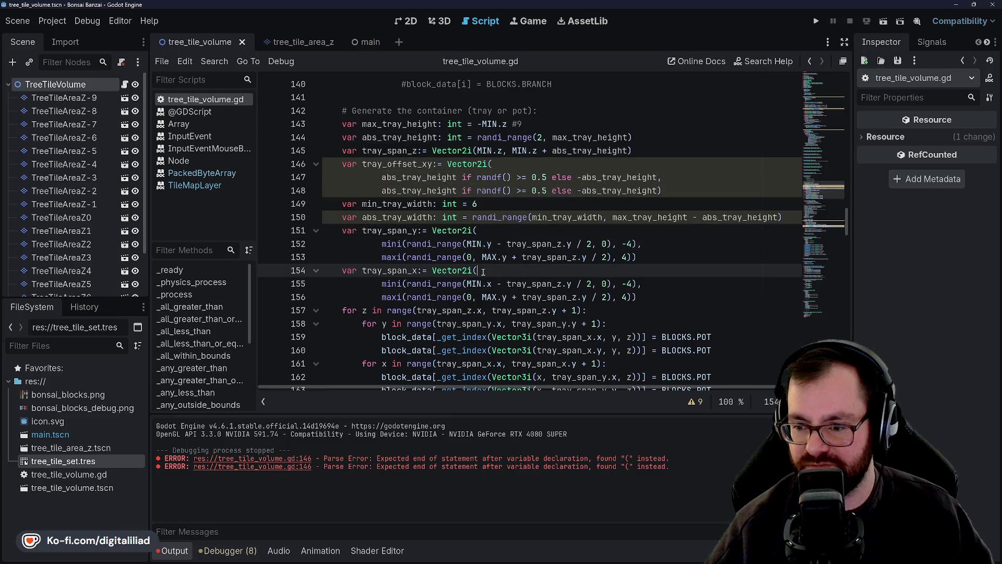
click(491, 244)
click(492, 227)
key(Down)
key(Down)
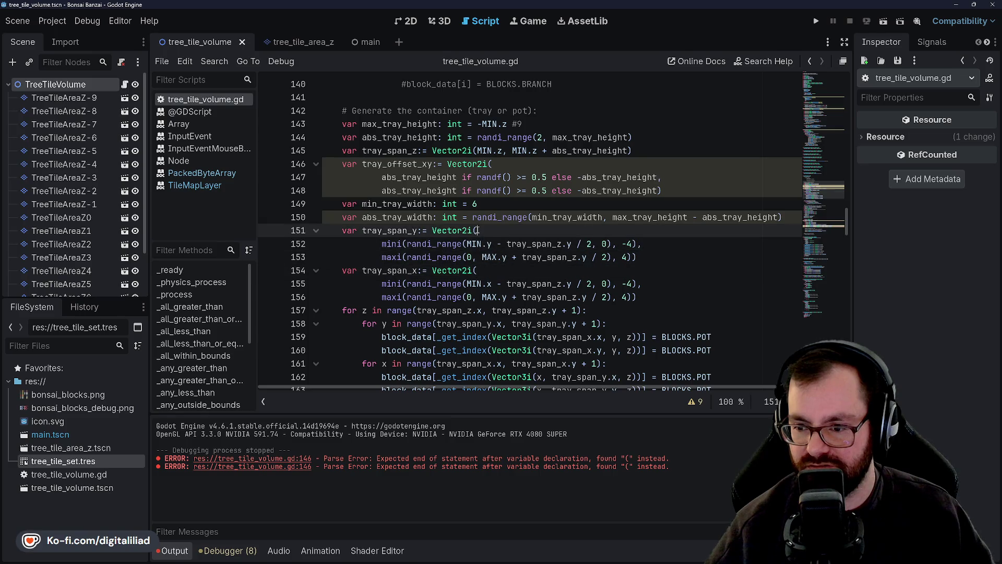
click(484, 230)
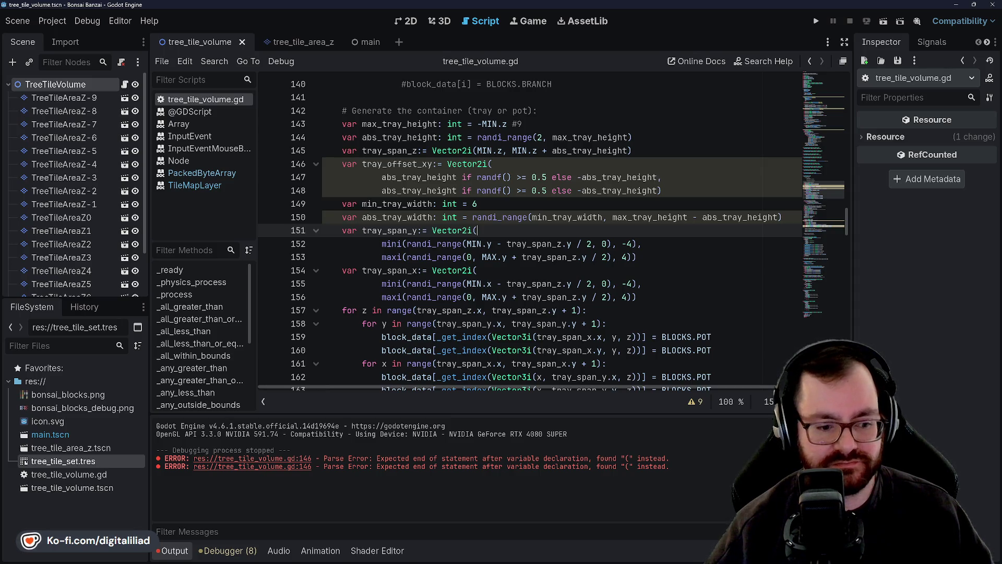
click(484, 243)
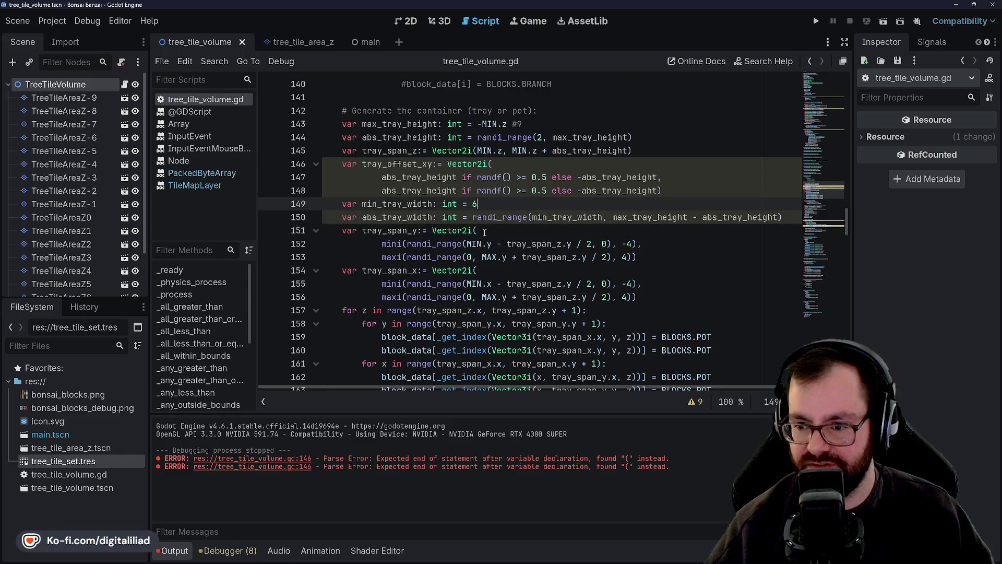
click(483, 257)
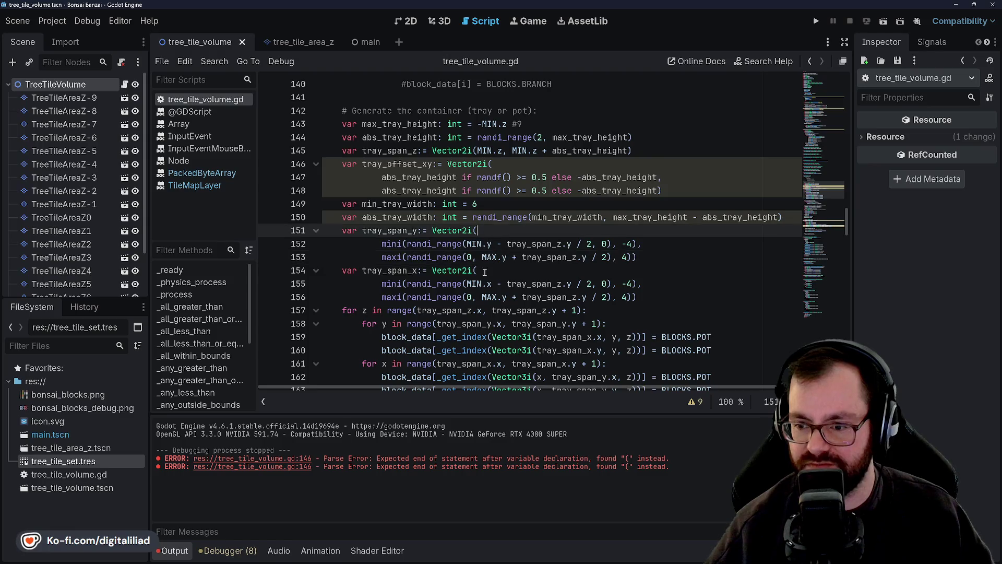
click(477, 270)
scroll(456, 243, down, 7)
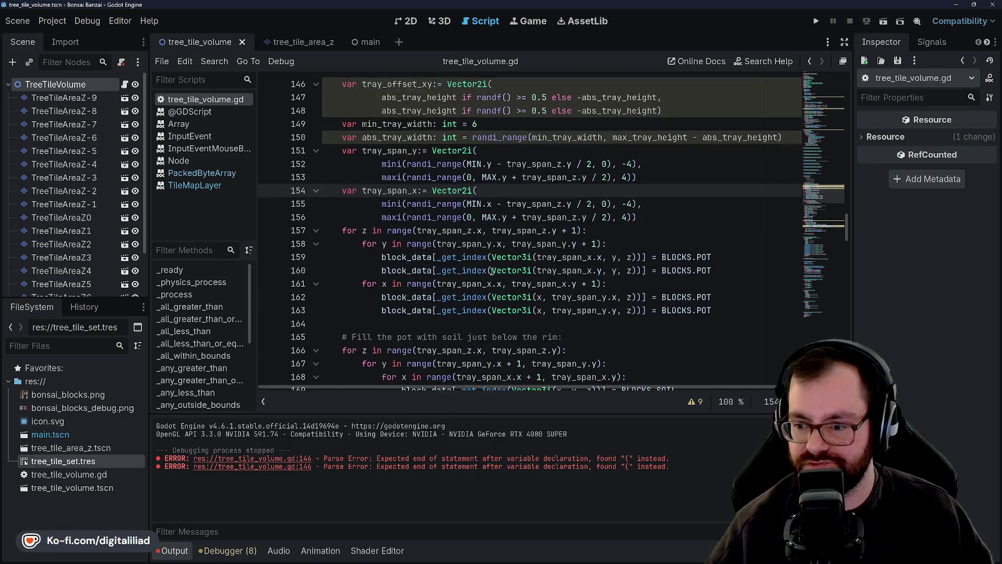
scroll(444, 245, down, 3)
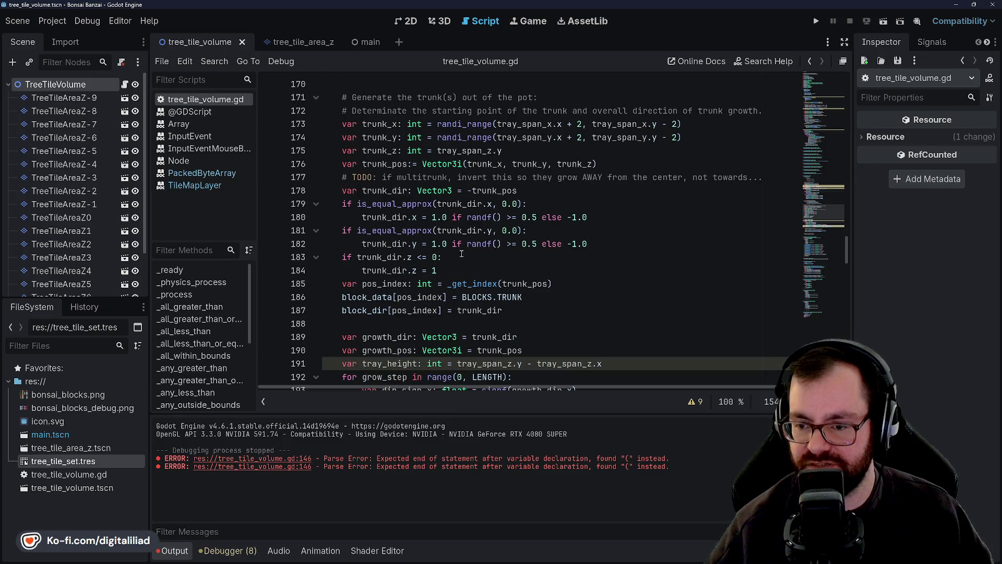
scroll(472, 265, down, 4)
scroll(454, 230, down, 4)
scroll(459, 261, up, 15)
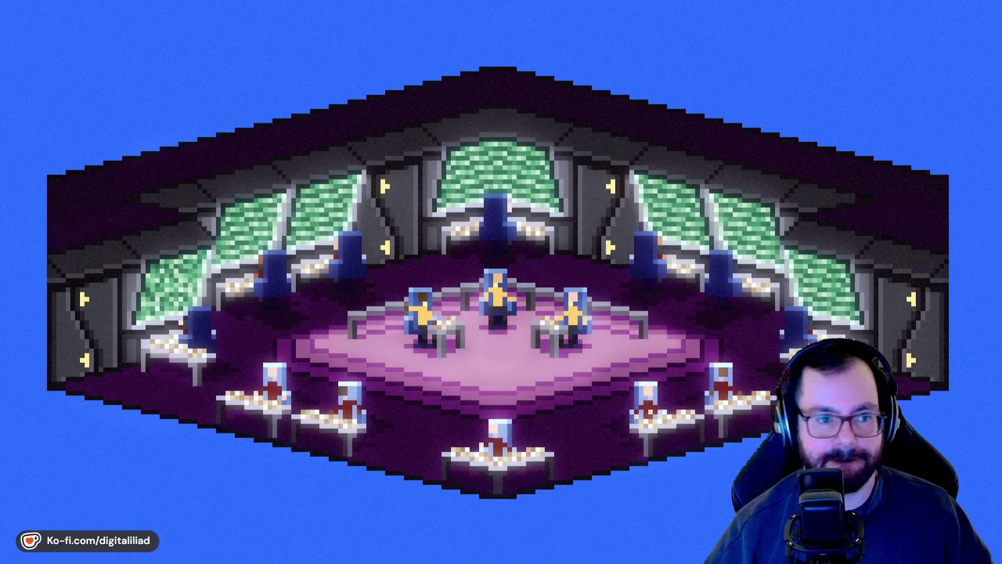
- Bring the Chrome window with the D2Jam home page to the front from the taskbar
mouse_move(645, 554)
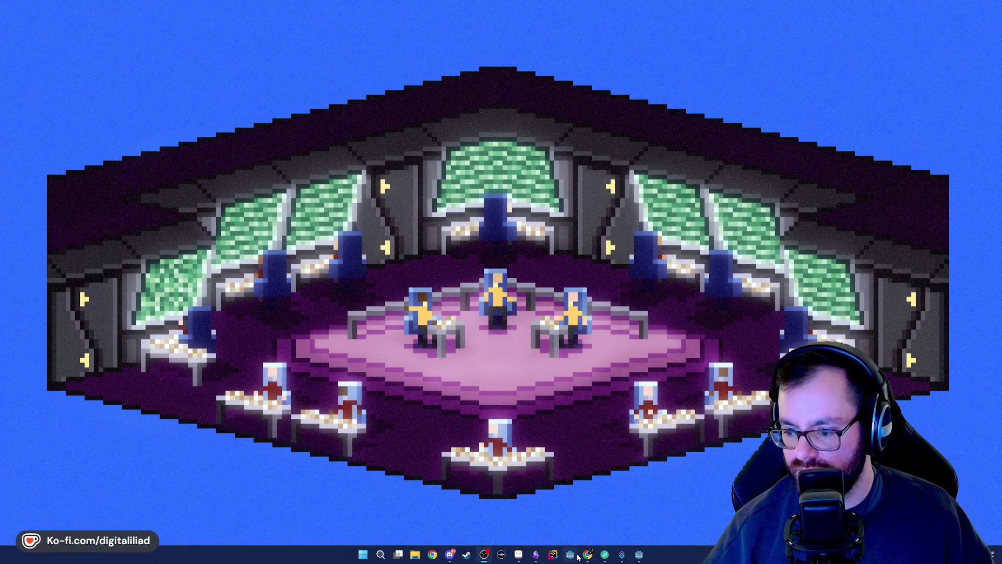
mouse_move(586, 555)
click(642, 512)
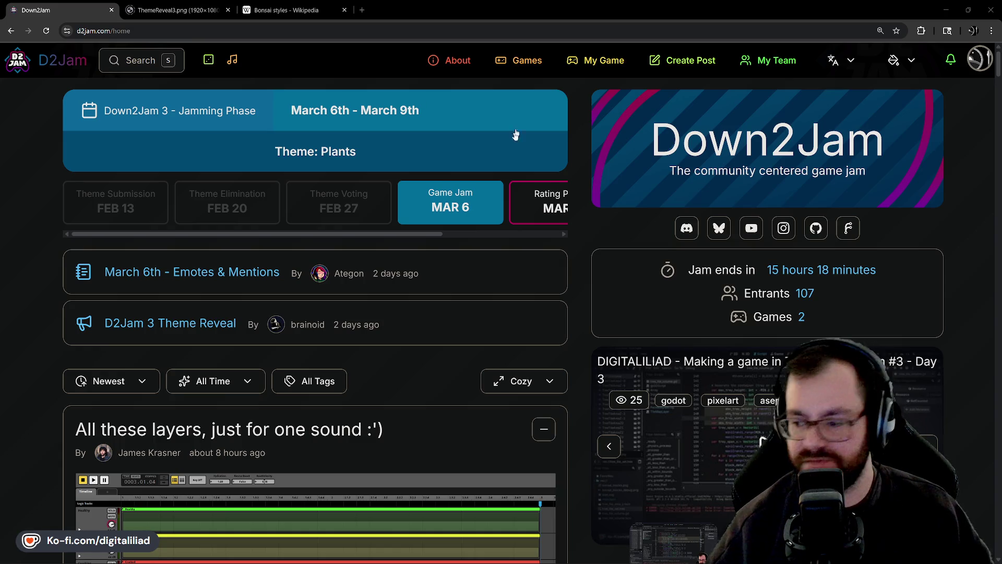
- Advance the D2Jam stream carousel four times to another participant's Day 3 stream
scroll(608, 251, down, 2)
scroll(608, 253, down, 2)
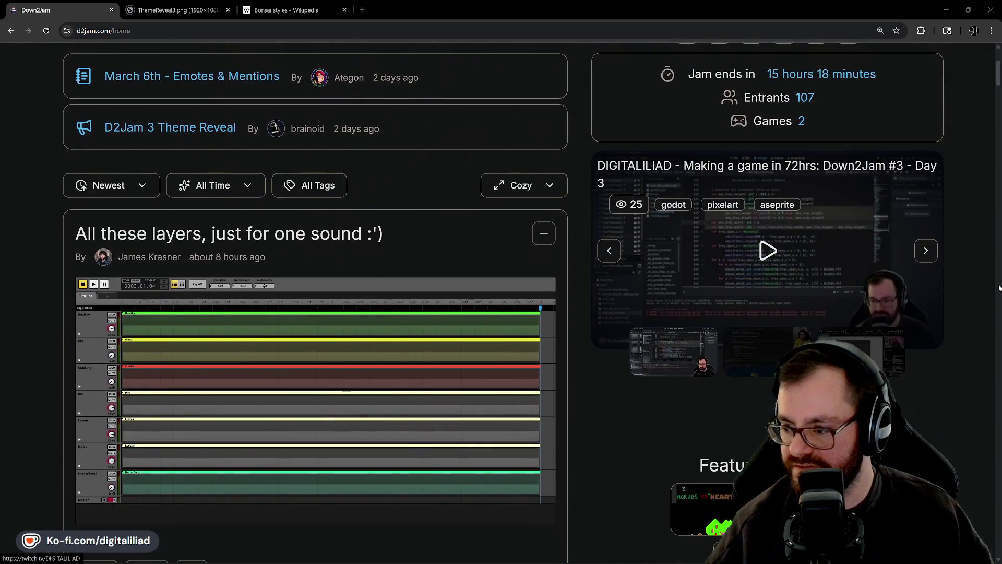
click(931, 253)
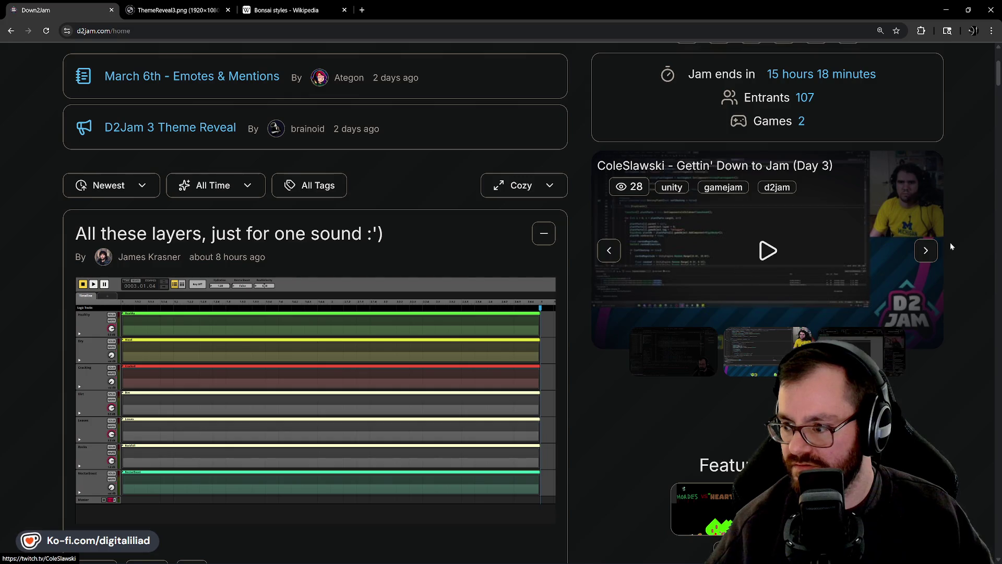
click(926, 250)
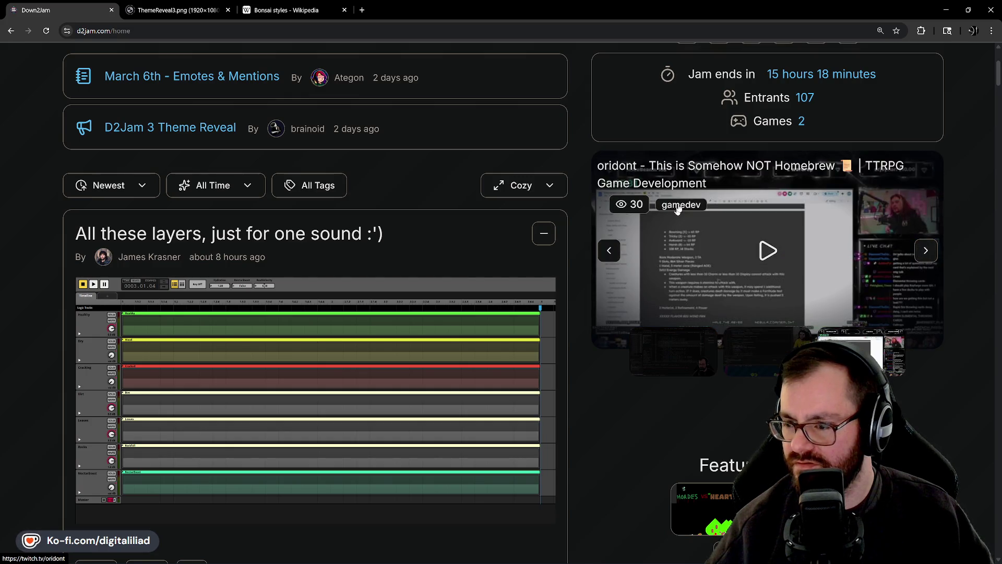
click(916, 249)
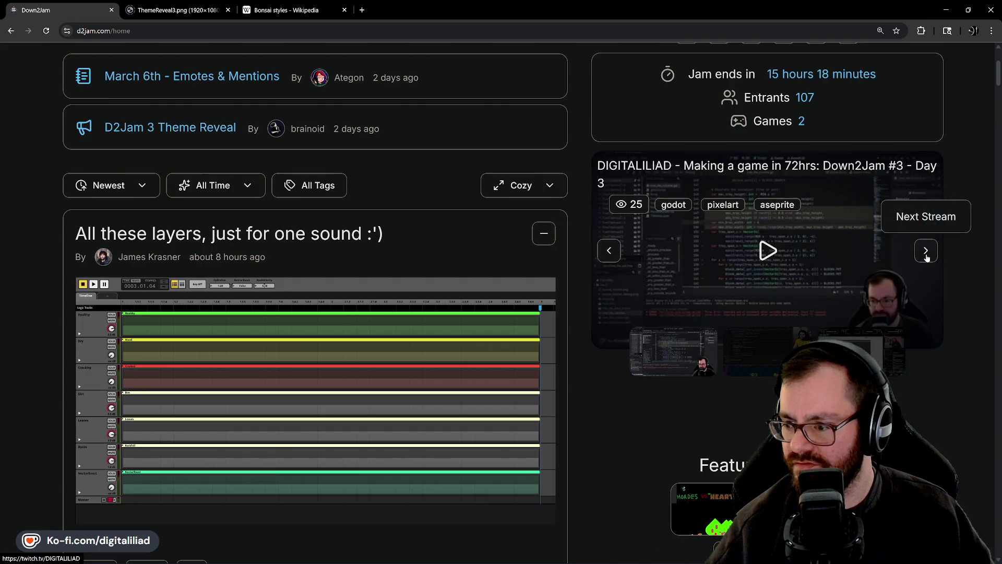
click(915, 252)
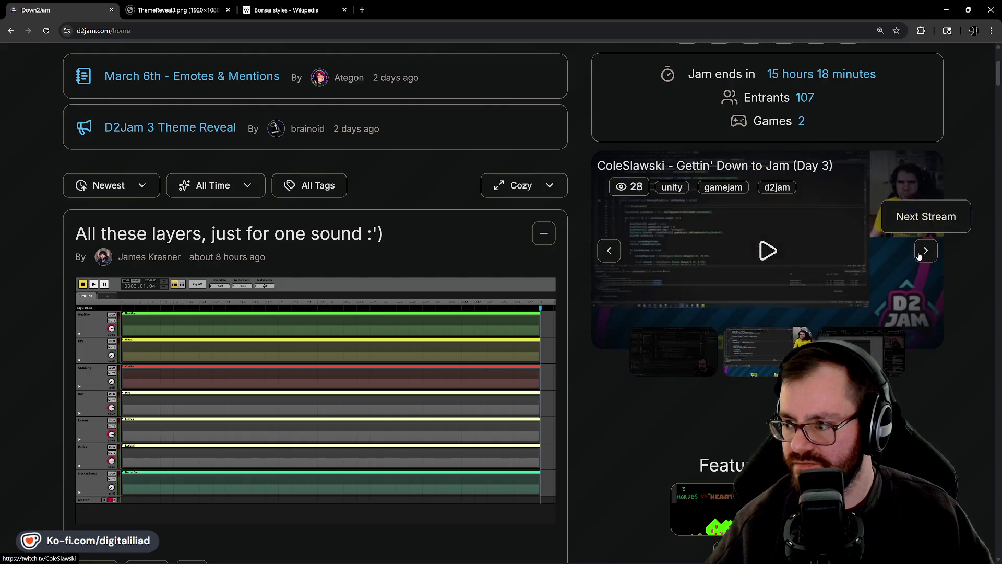
scroll(913, 252, up, 4)
key(alt+Tab)
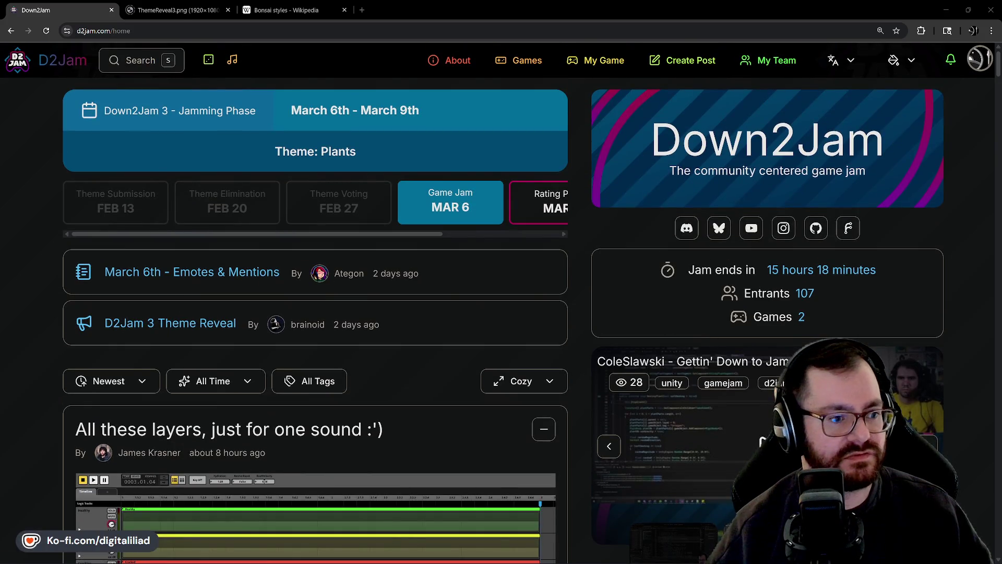